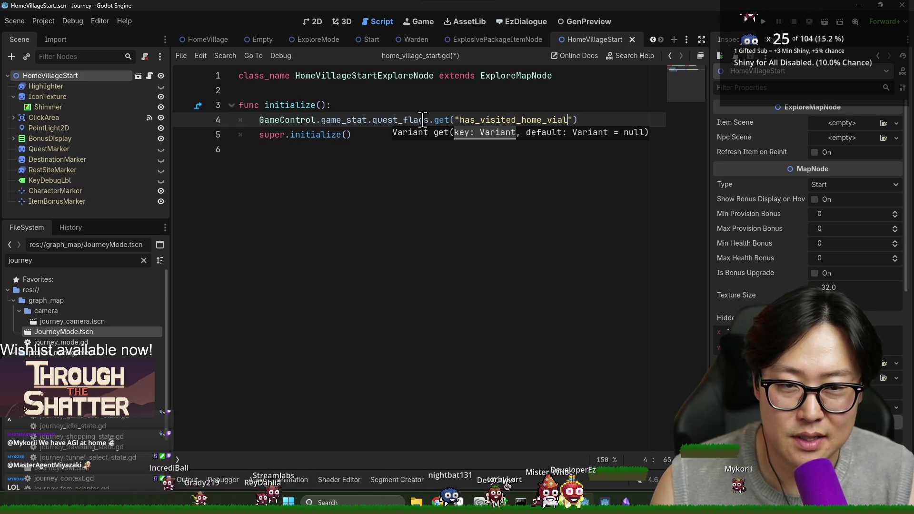
{"action": "type", "text": "lge"}
- Prefix the GameControl quest-flag lookup on line 4 with 'if !' and add a body line
{"action": "left_click", "coordinate": [259, 119]}
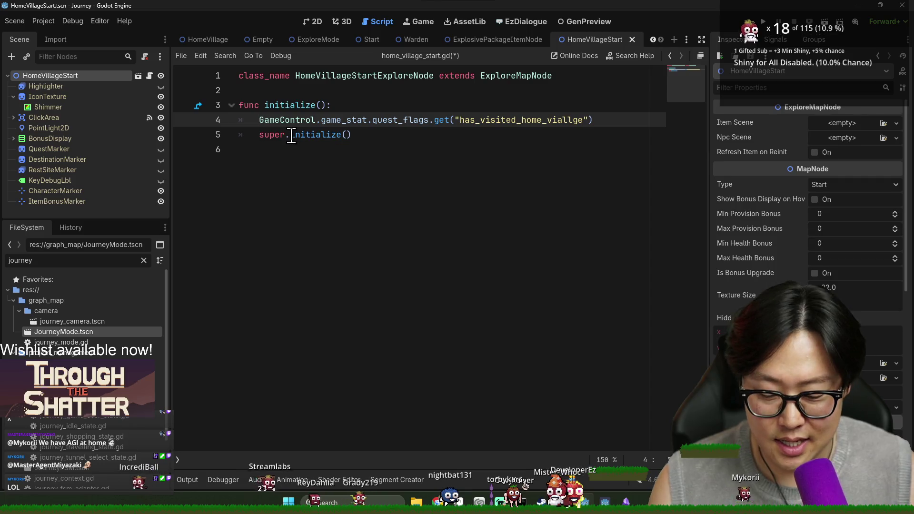
{"action": "type", "text": "if !"}
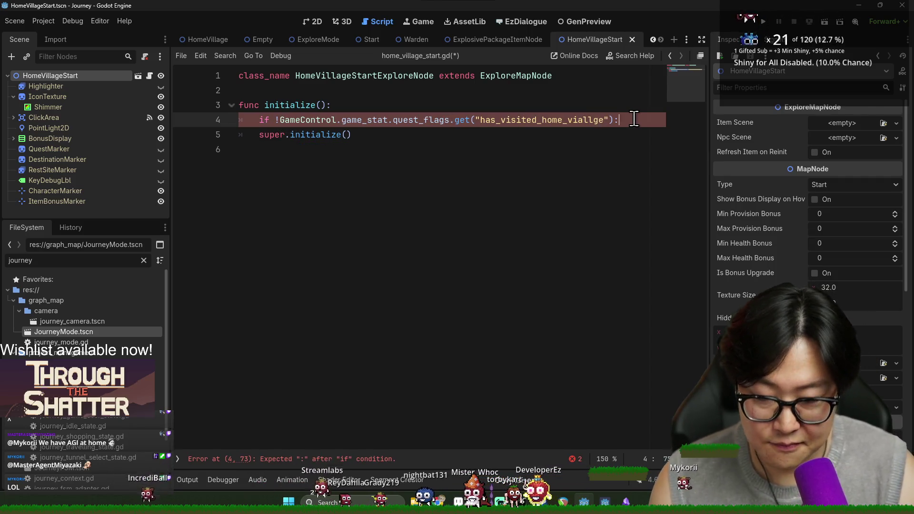
{"action": "key", "text": "Return"}
{"action": "left_click", "coordinate": [279, 120]}
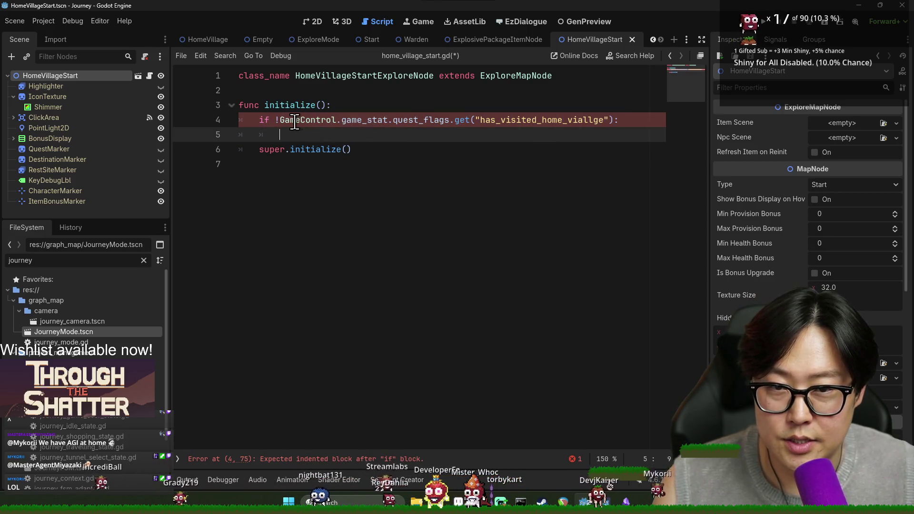
{"action": "double_click", "coordinate": [295, 120]}
- Autocomplete npc_instance on line 5 and jump to its declaration in ExploreMapNode.gd
{"action": "left_click", "coordinate": [334, 134]}
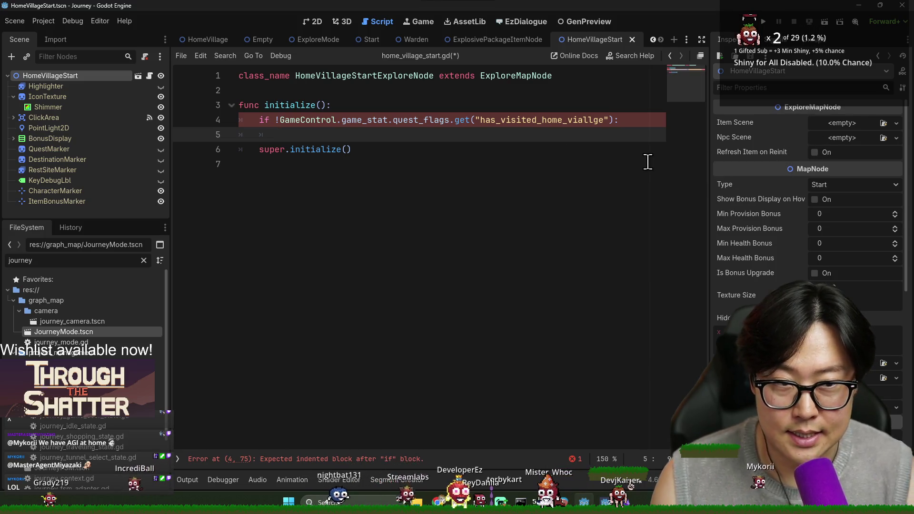
{"action": "type", "text": "m[]"}
{"action": "key", "text": "BackSpace"}
{"action": "key", "text": "BackSpace"}
{"action": "type", "text": "ce"}
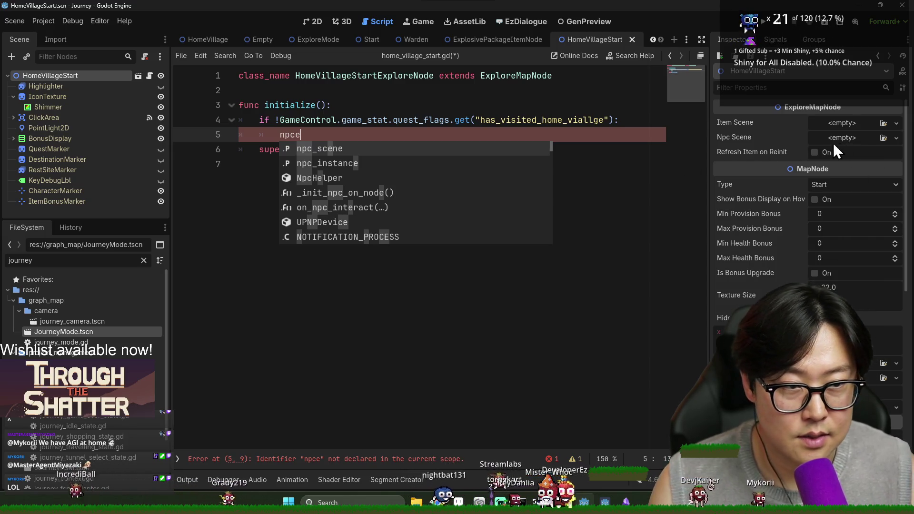
{"action": "left_click", "coordinate": [455, 158]}
{"action": "left_click", "coordinate": [322, 135], "text": "ctrl"}
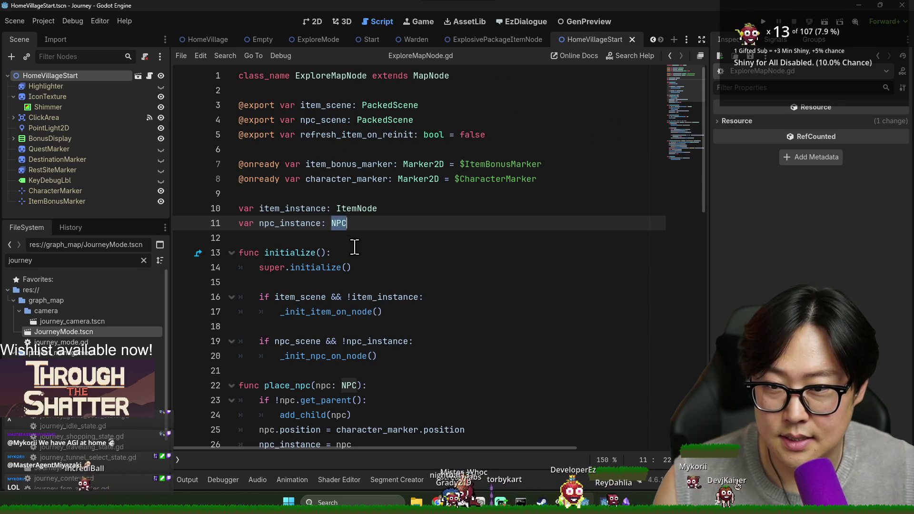
- Back in home_village_start.gd, replace npc_instance on line 5 with a place_npc() call
{"action": "double_click", "coordinate": [309, 119]}
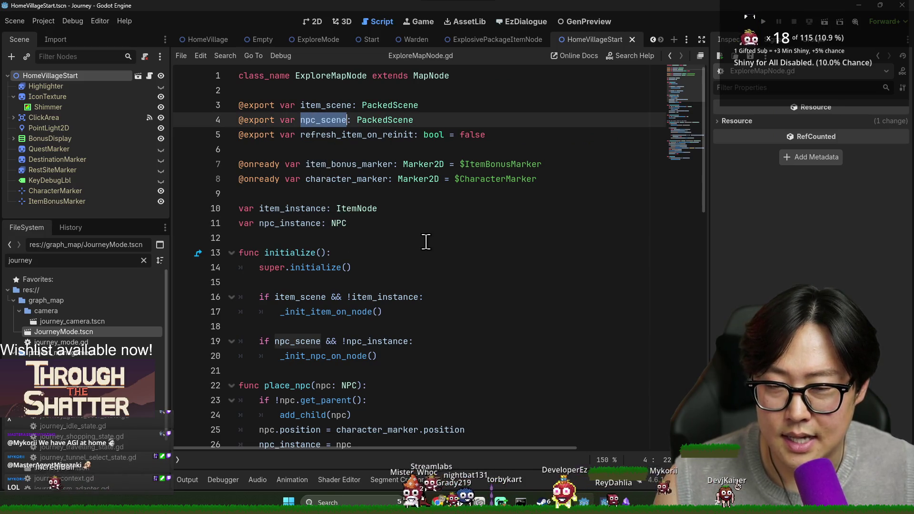
{"action": "key", "text": "alt+Left"}
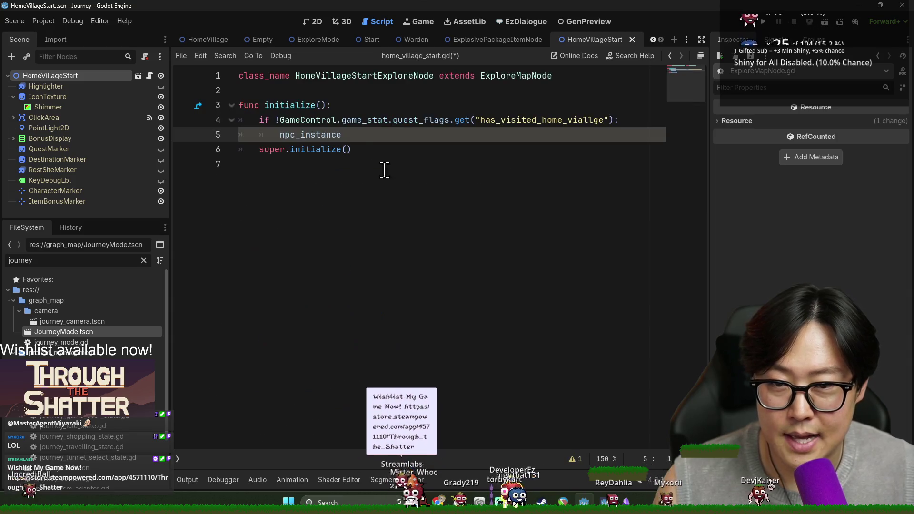
{"action": "double_click", "coordinate": [332, 138]}
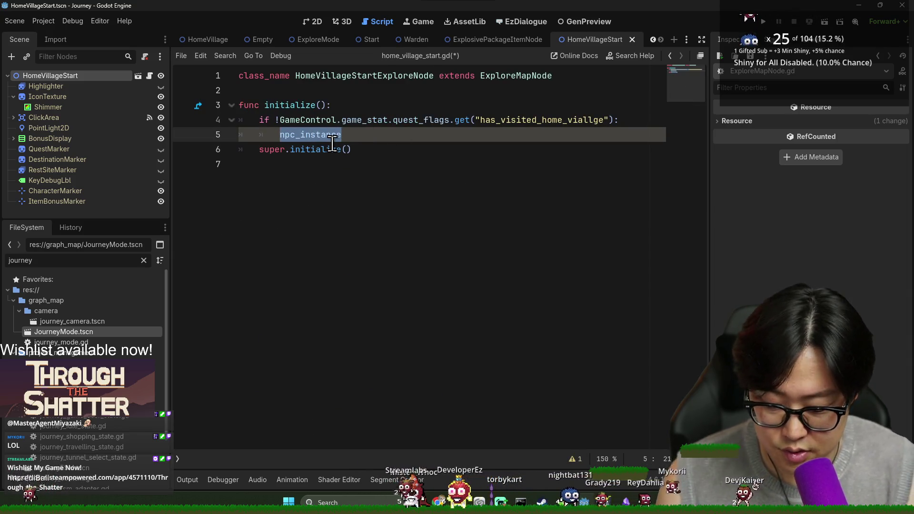
{"action": "type", "text": "pl"}
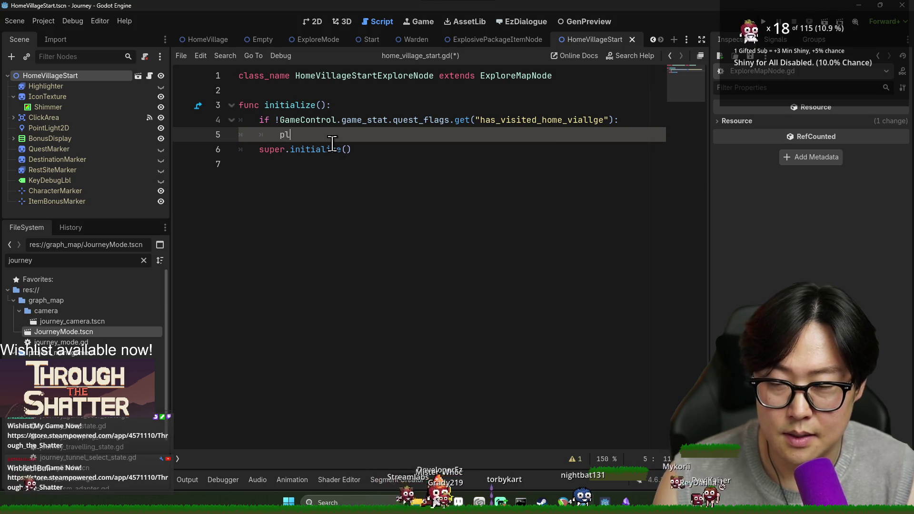
{"action": "type", "text": "ace"}
{"action": "key", "text": "Return"}
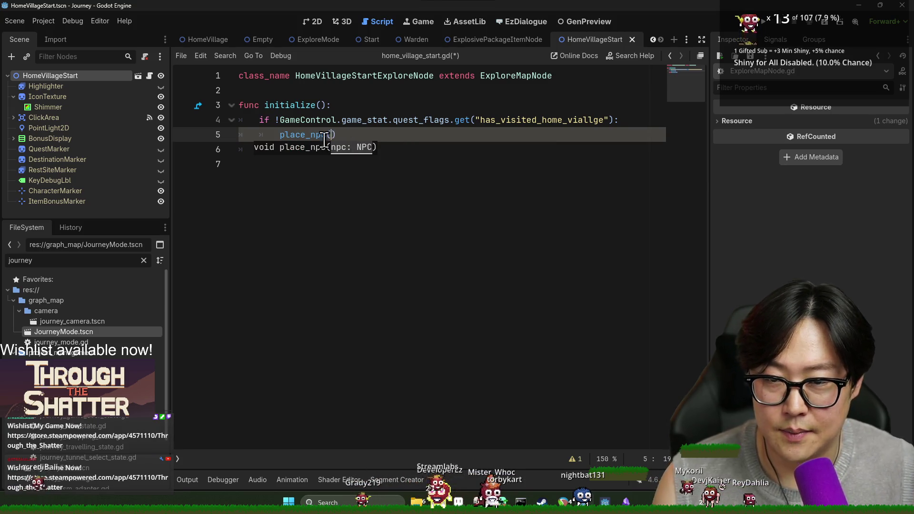
{"action": "key", "text": "Up"}
{"action": "key", "text": "Up"}
{"action": "key", "text": "Up"}
{"action": "key", "text": "Down"}
{"action": "key", "text": "Down"}
{"action": "key", "text": "Down"}
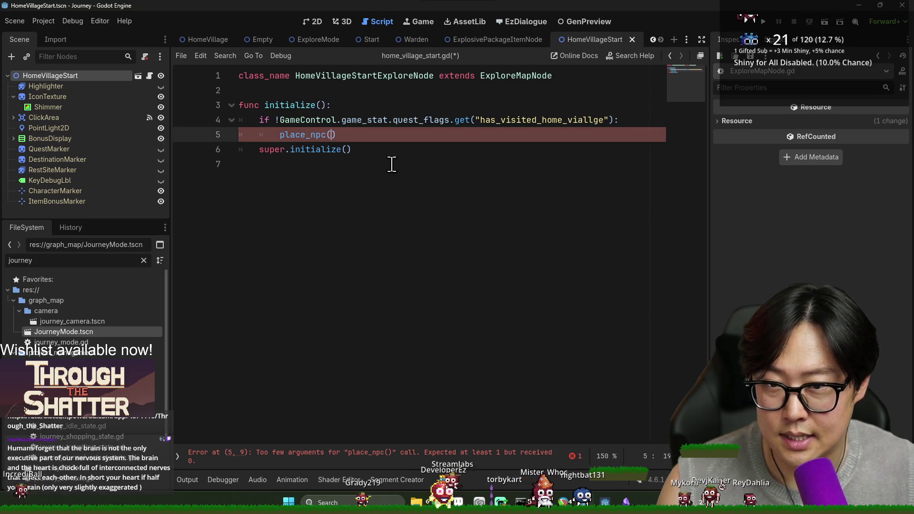
- Pass NpcHelper.get_instance().get_npc_by_name("warden") as the place_npc argument
{"action": "type", "text": "Npc"}
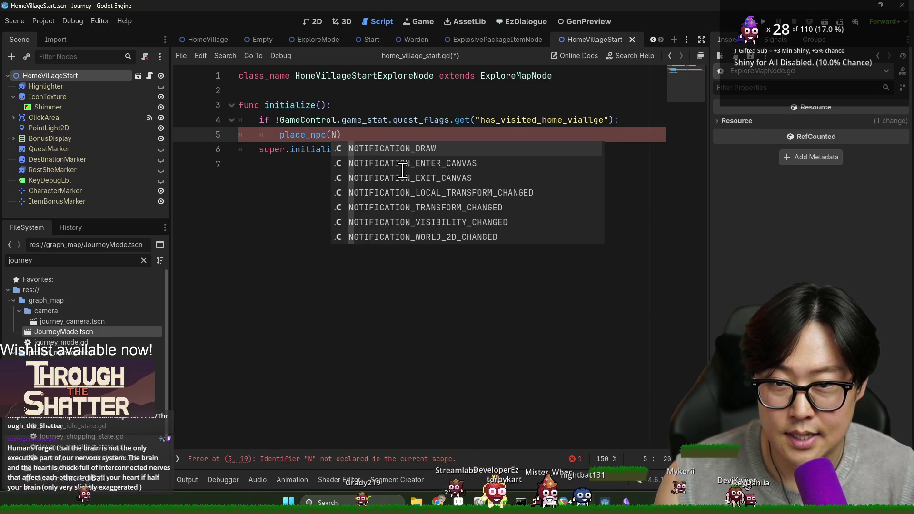
{"action": "key", "text": "Return"}
{"action": "type", "text": ".get"}
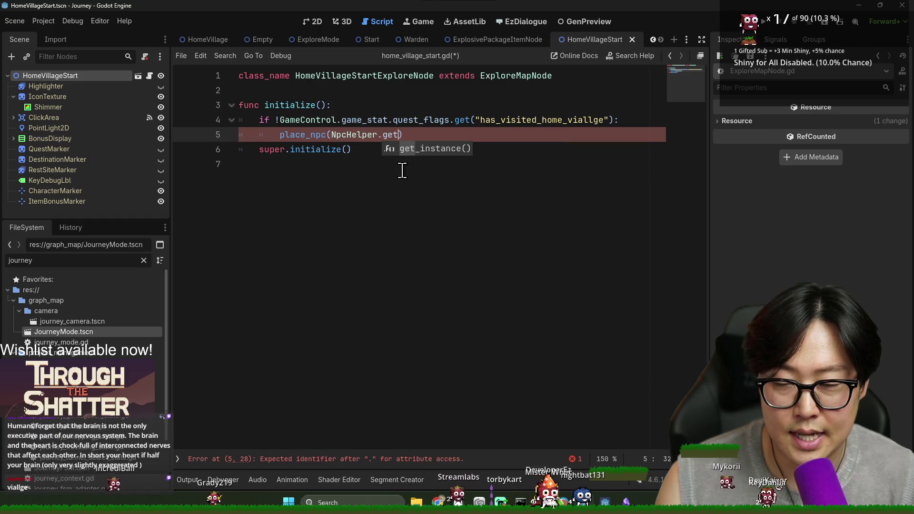
{"action": "key", "text": "Return"}
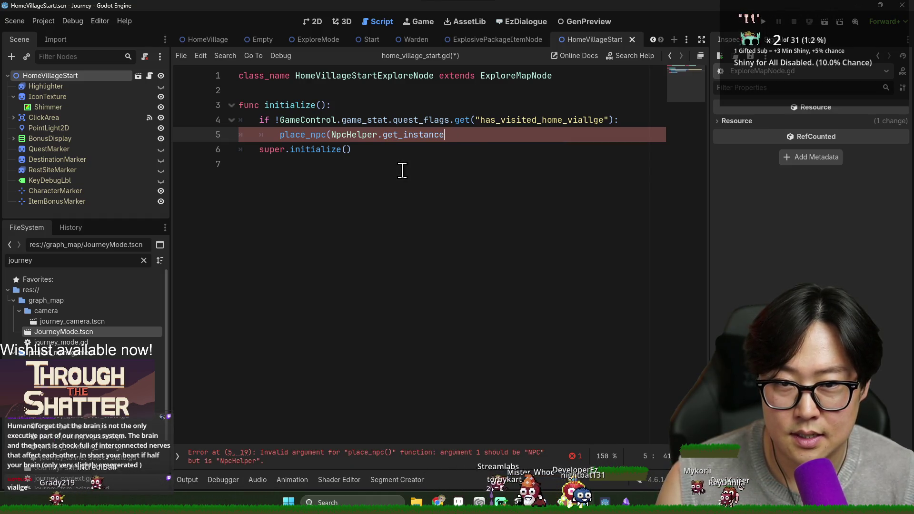
{"action": "type", "text": "().get"}
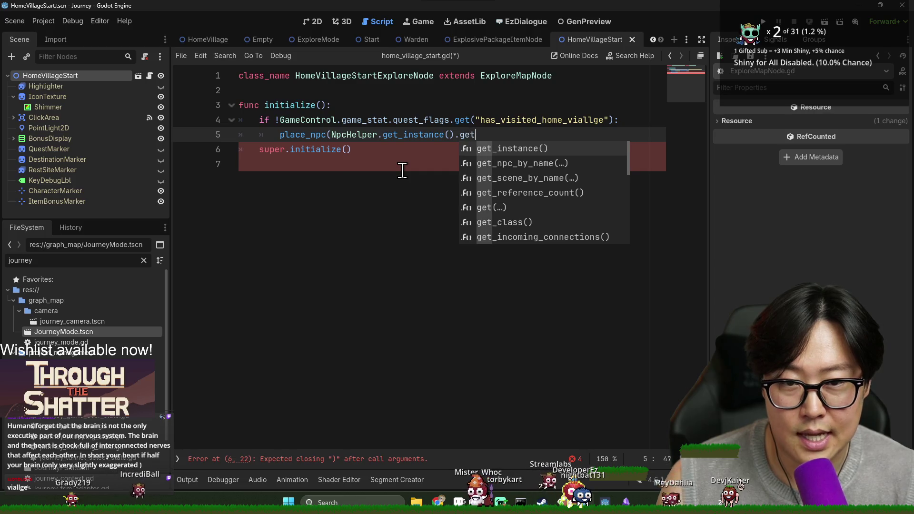
{"action": "key", "text": "Down"}
{"action": "key", "text": "Return"}
{"action": "type", "text": "\"warden\")"}
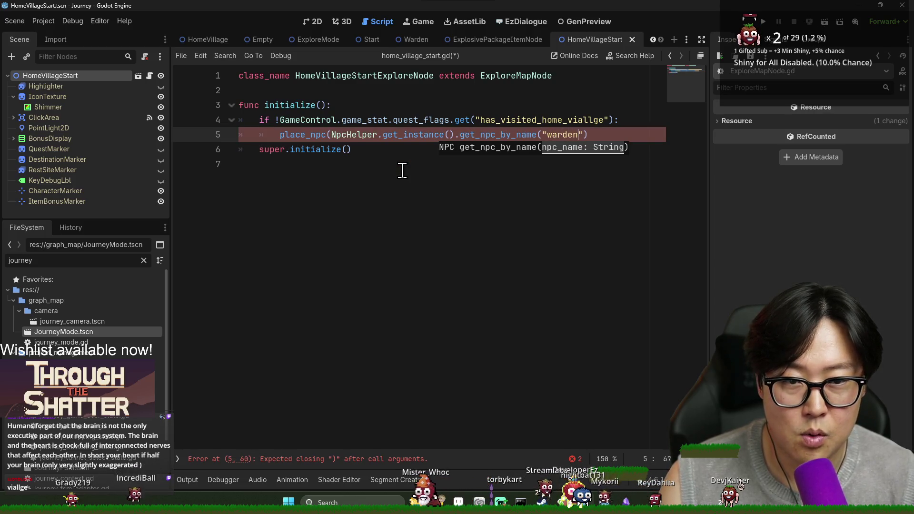
{"action": "double_click", "coordinate": [292, 135]}
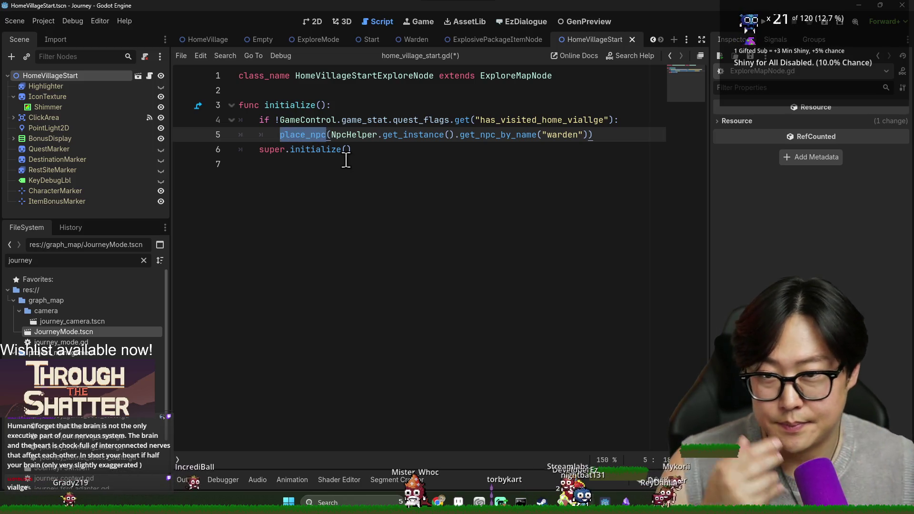
{"action": "double_click", "coordinate": [333, 150]}
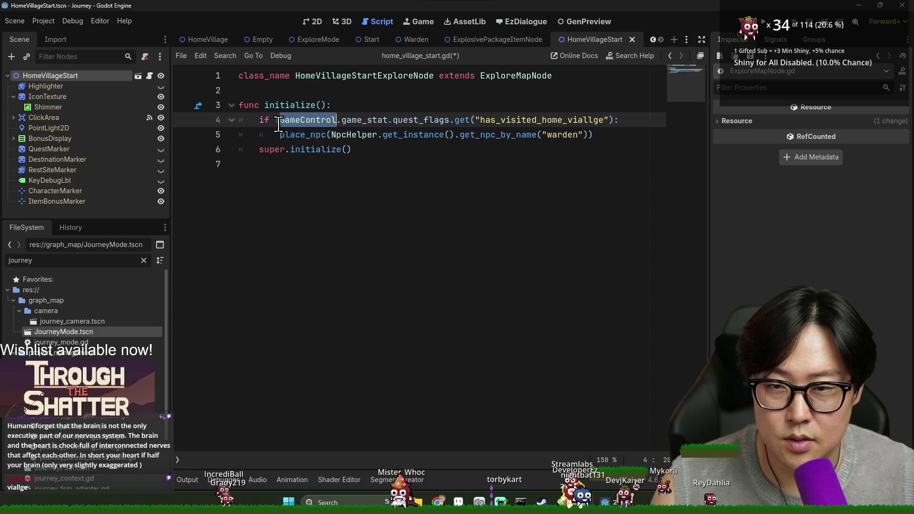
- Move the if block below super.initialize() and fix its indentation
{"action": "left_click_drag", "start_coordinate": [239, 120], "coordinate": [594, 135]}
{"action": "key", "text": "BackSpace"}
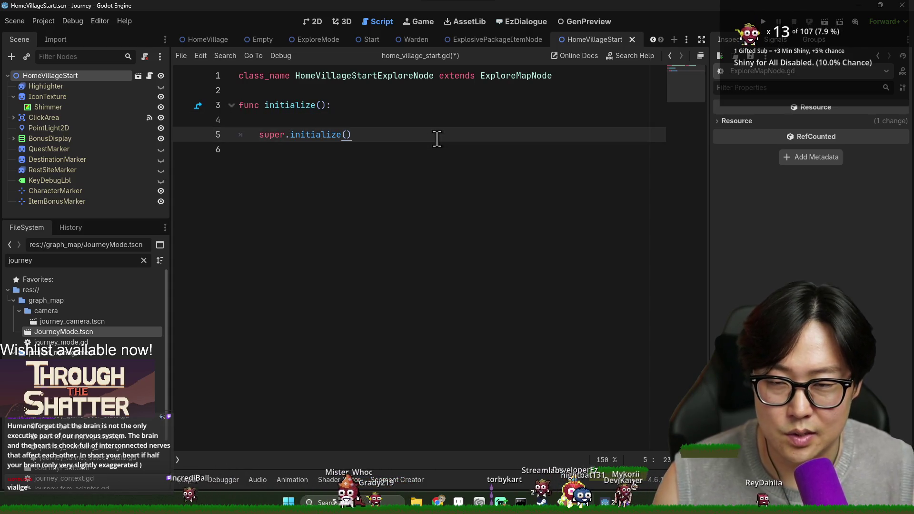
{"action": "key", "text": "ctrl+z"}
{"action": "key", "text": "ctrl+s"}
{"action": "left_click", "coordinate": [334, 149]}
{"action": "key", "text": "shift+Tab"}
{"action": "left_click", "coordinate": [285, 119]}
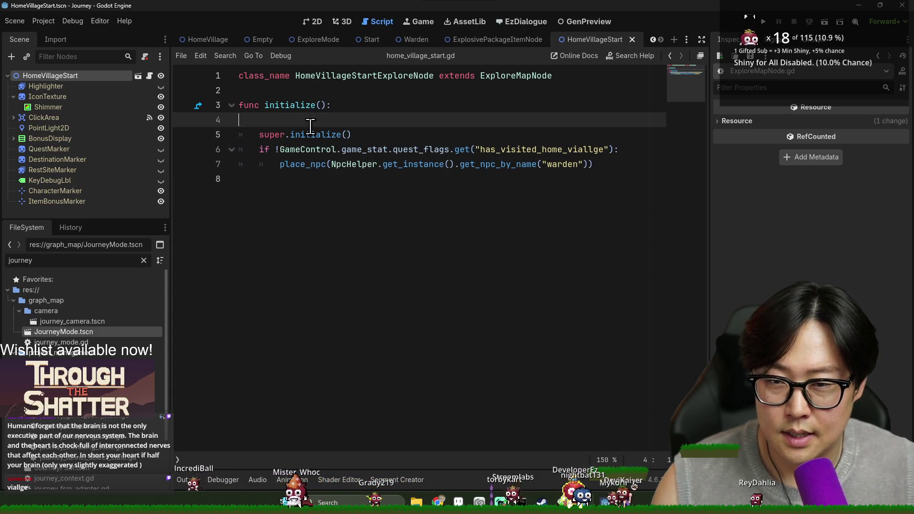
{"action": "key", "text": "BackSpace"}
{"action": "left_click", "coordinate": [426, 135]}
- Run the game to test the change, then return to the script
{"action": "left_click", "coordinate": [764, 23]}
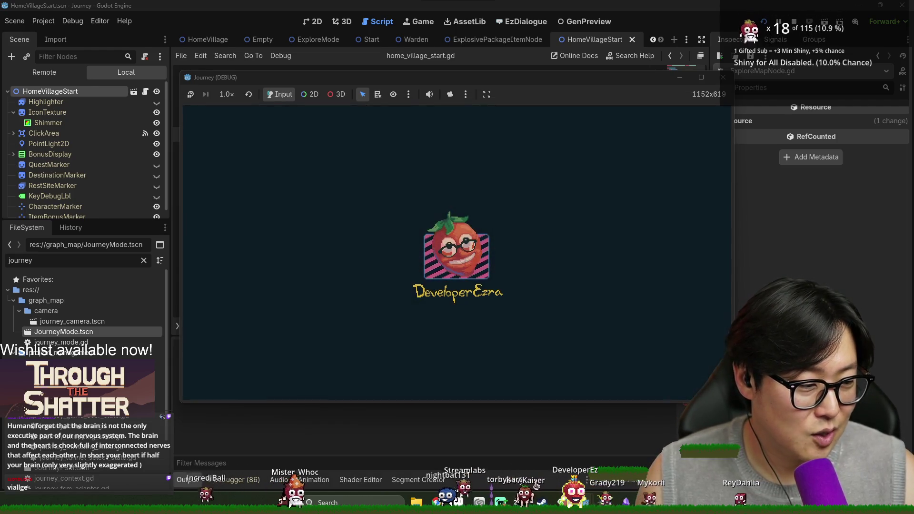
{"action": "key", "text": "alt+Tab"}
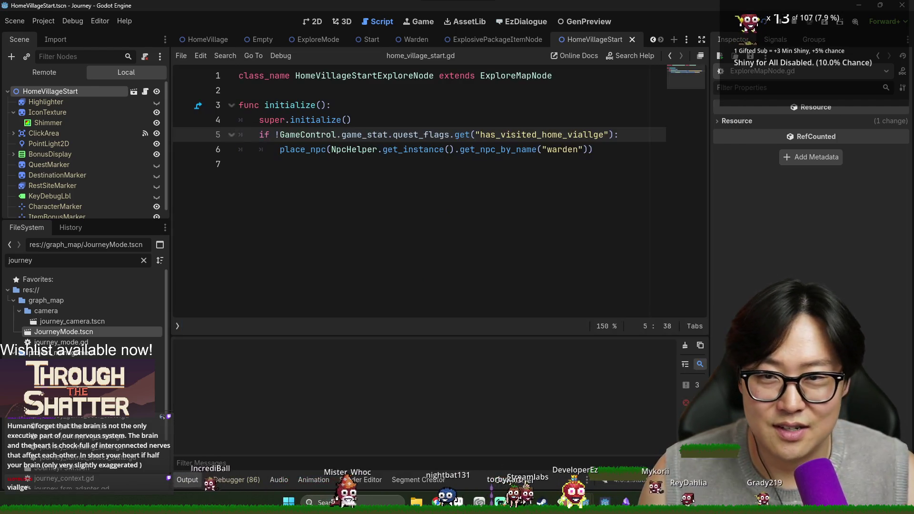
{"action": "double_click", "coordinate": [302, 76]}
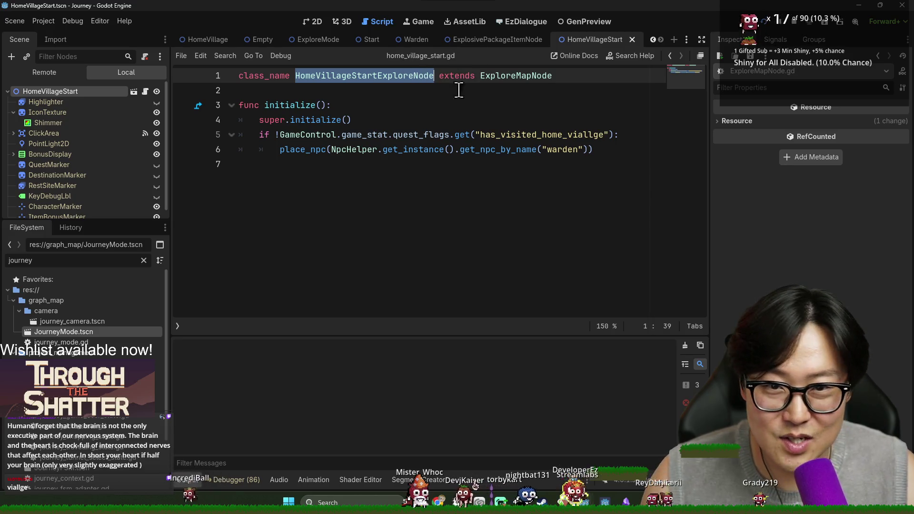
- Correct the flag spelling from 'viallge' to has_visited_home_village and save
{"action": "left_click", "coordinate": [585, 135]}
{"action": "key", "text": "BackSpace"}
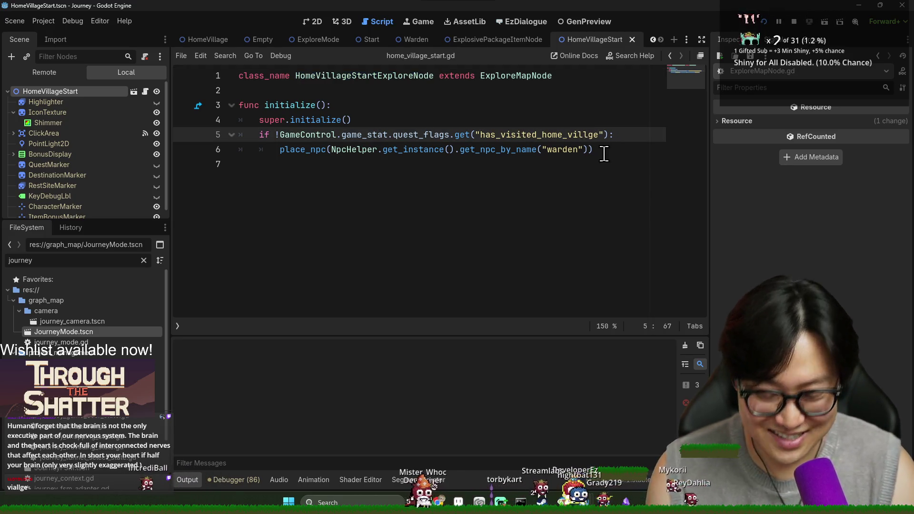
{"action": "key", "text": "Right"}
{"action": "key", "text": "Right"}
{"action": "type", "text": "a"}
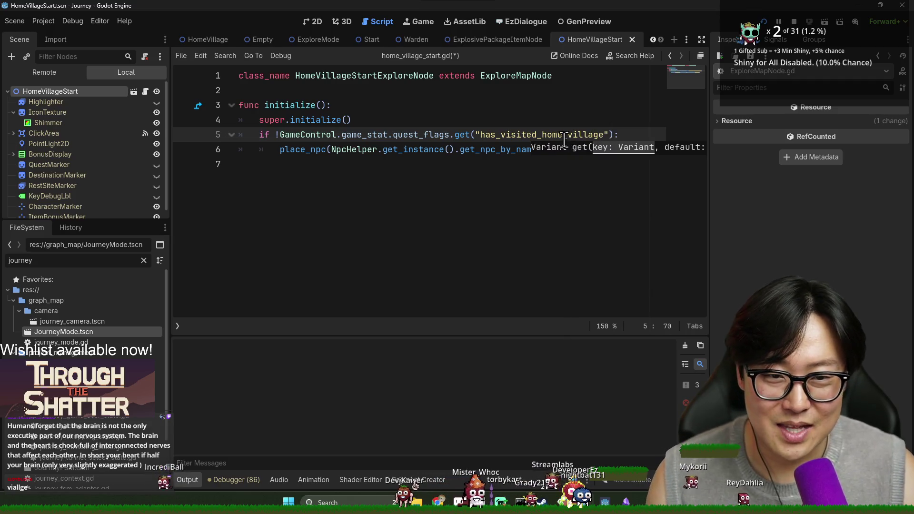
{"action": "double_click", "coordinate": [564, 138]}
{"action": "key", "text": "ctrl+s"}
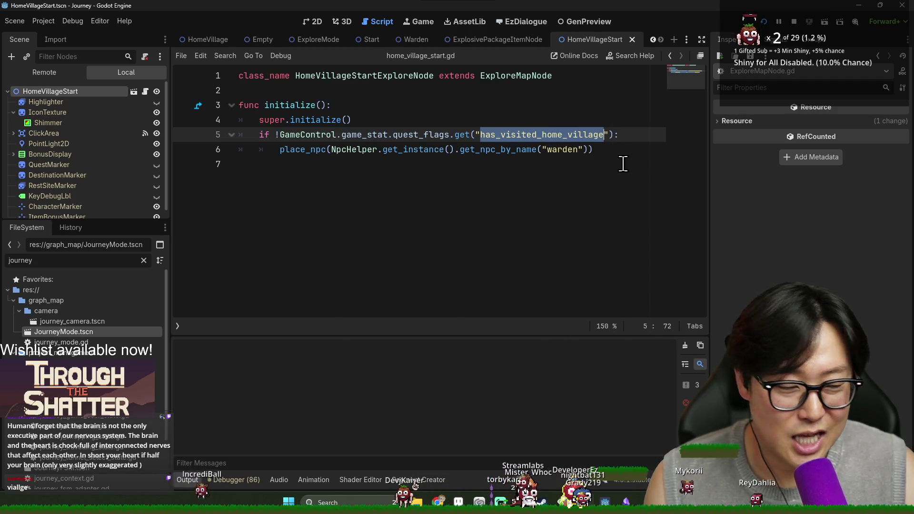
{"action": "left_click", "coordinate": [619, 165]}
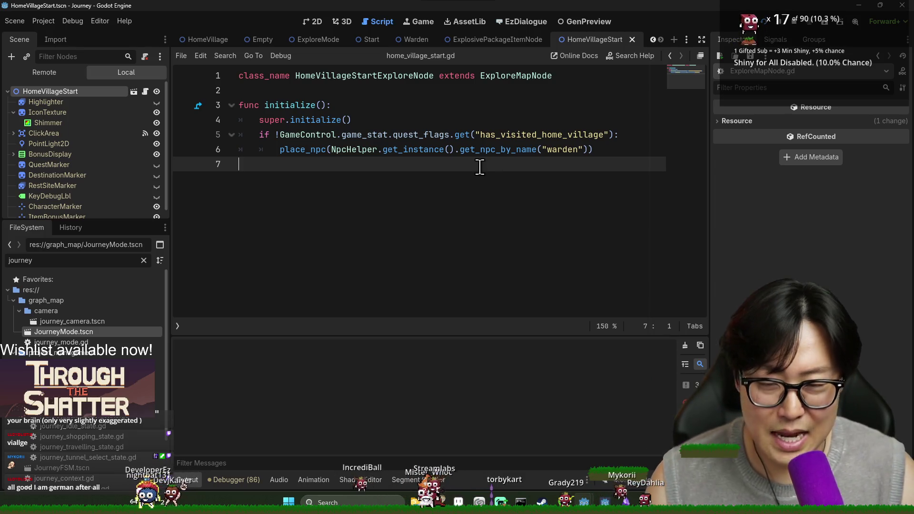
{"action": "key", "text": "Return"}
{"action": "key", "text": "Tab"}
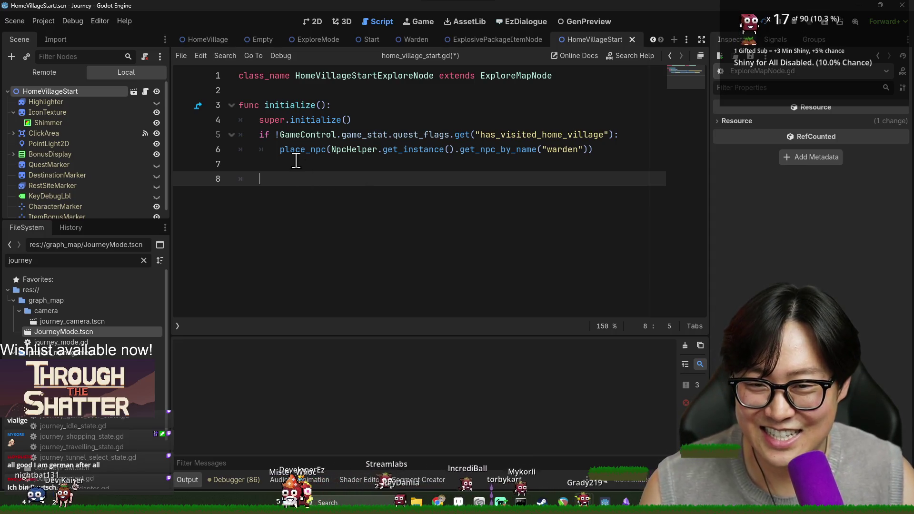
- Relaunch the game with F5
{"action": "key", "text": "Up"}
{"action": "key", "text": "Up"}
{"action": "key", "text": "Up"}
{"action": "key", "text": "Down"}
{"action": "key", "text": "Down"}
{"action": "key", "text": "Down"}
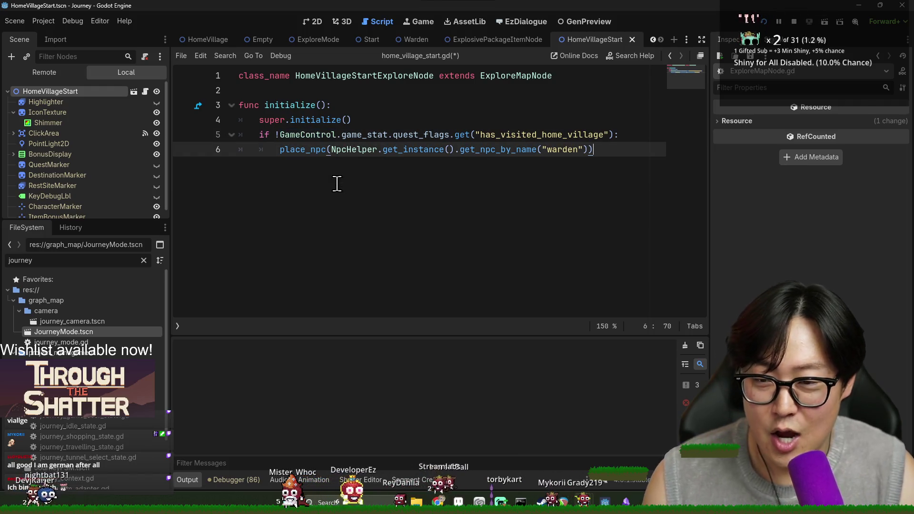
{"action": "key", "text": "F5"}
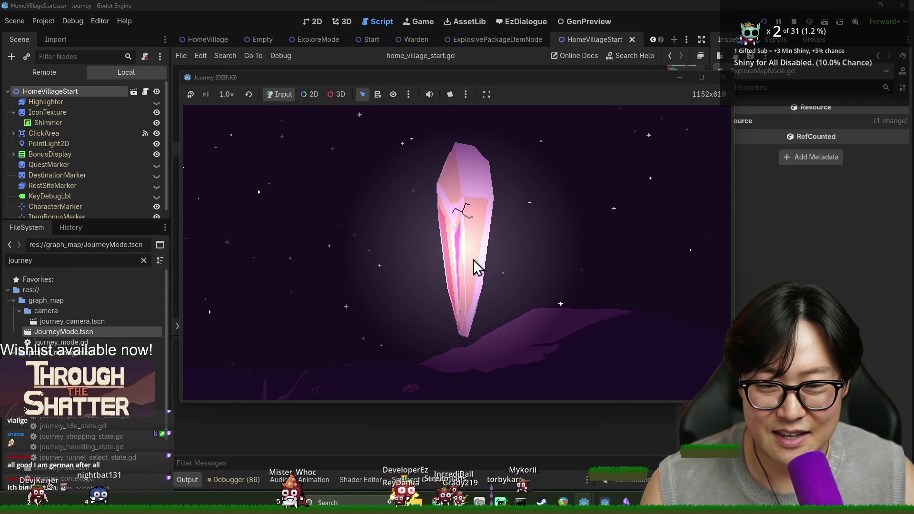
- Advance through the crystal intro and wake-up dialogue and accept the provision
{"action": "left_click", "coordinate": [473, 262]}
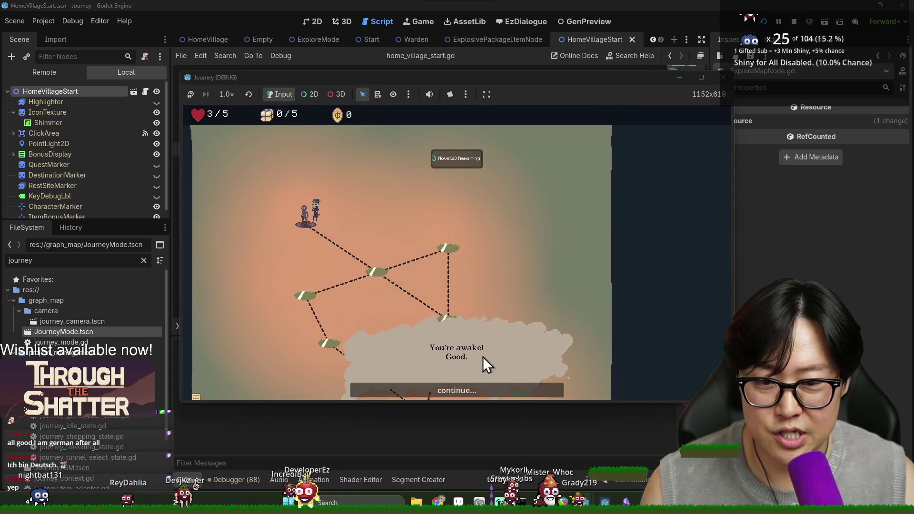
{"action": "left_click", "coordinate": [489, 389]}
{"action": "left_click", "coordinate": [492, 390]}
{"action": "left_click", "coordinate": [494, 390]}
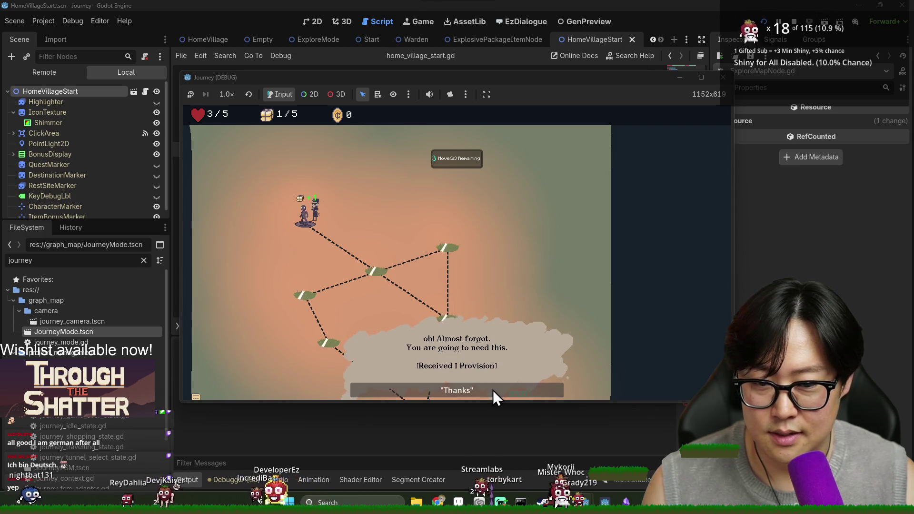
{"action": "left_click", "coordinate": [493, 390]}
- Walk the character across the map nodes toward the EXIT node
{"action": "left_click", "coordinate": [378, 272]}
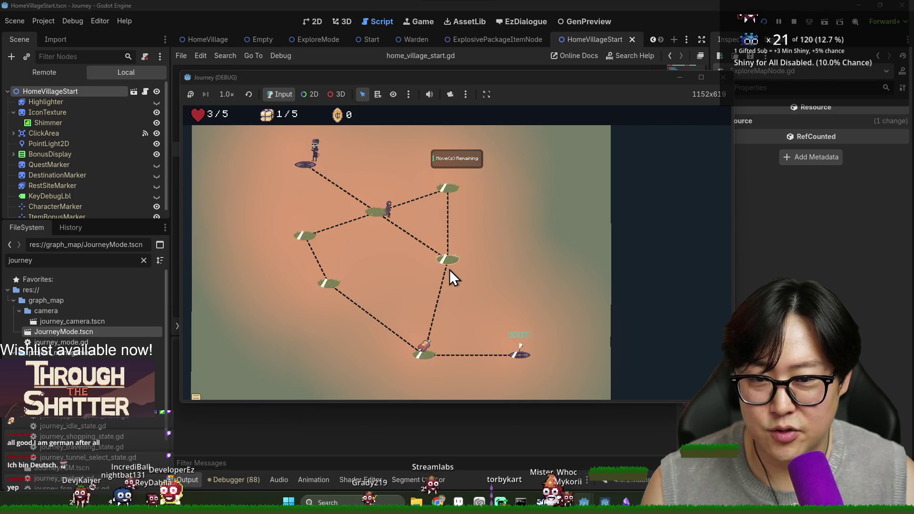
{"action": "left_click", "coordinate": [450, 269]}
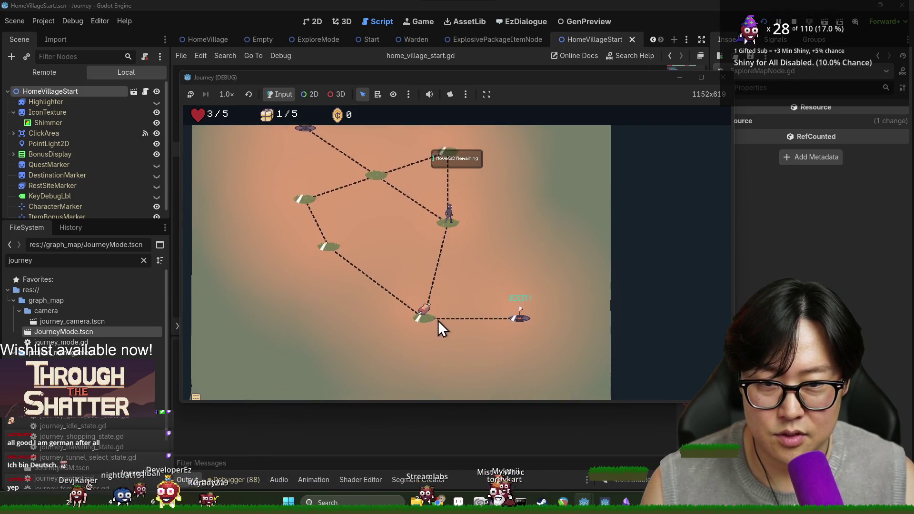
{"action": "left_click", "coordinate": [493, 312]}
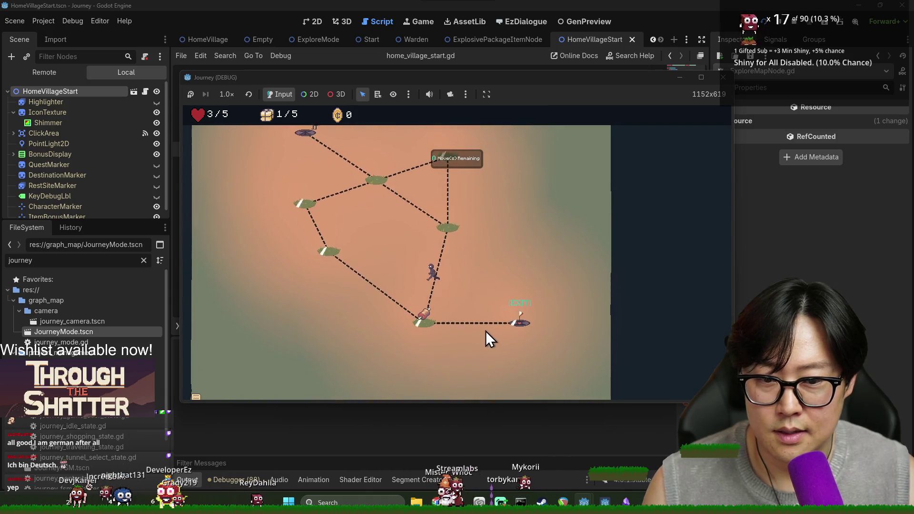
{"action": "left_click", "coordinate": [521, 316]}
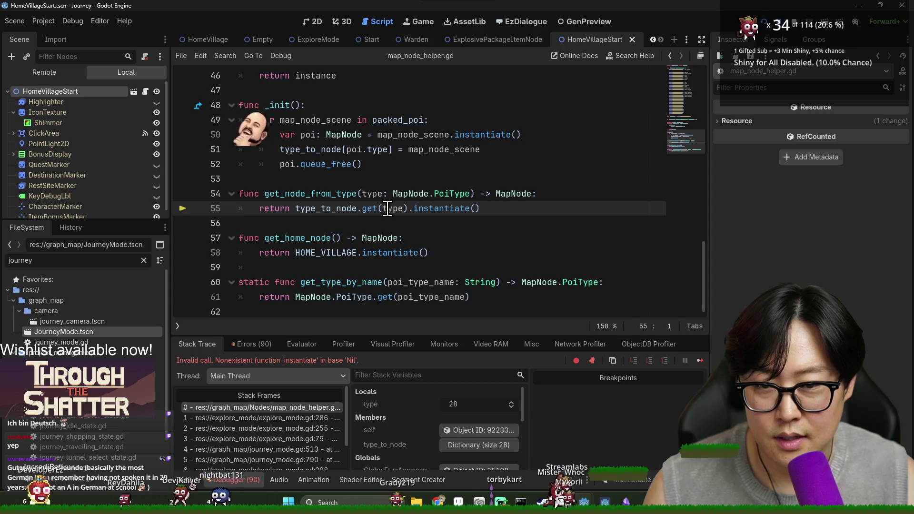
- Stop the crashed debug session, save the scene, and select the HomeVillageStart node
{"action": "scroll", "coordinate": [388, 208], "scroll_direction": "up", "scroll_amount": 1}
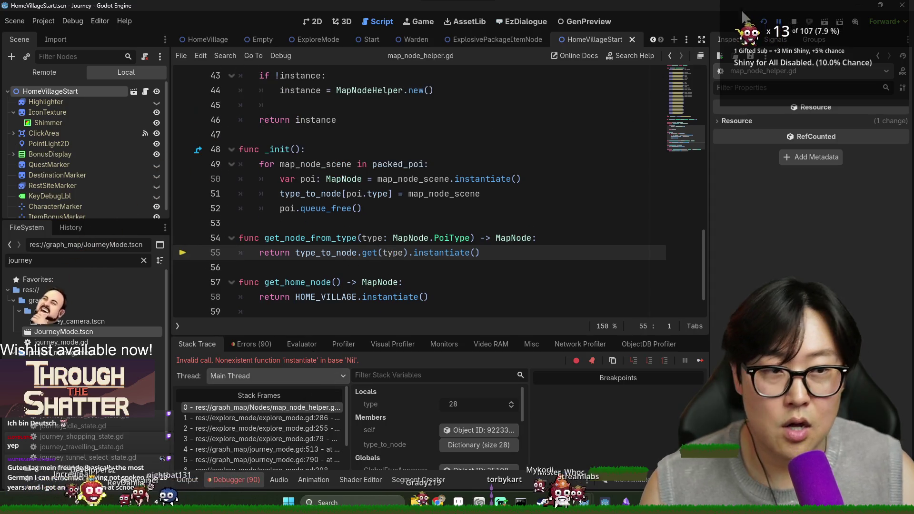
{"action": "left_click", "coordinate": [794, 22]}
{"action": "left_click", "coordinate": [234, 223]}
{"action": "key", "text": "ctrl+s"}
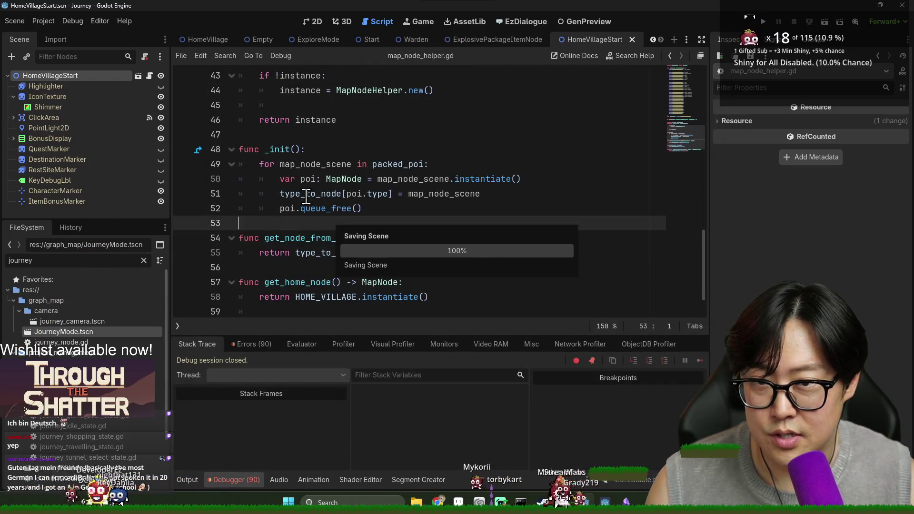
{"action": "left_click", "coordinate": [95, 76]}
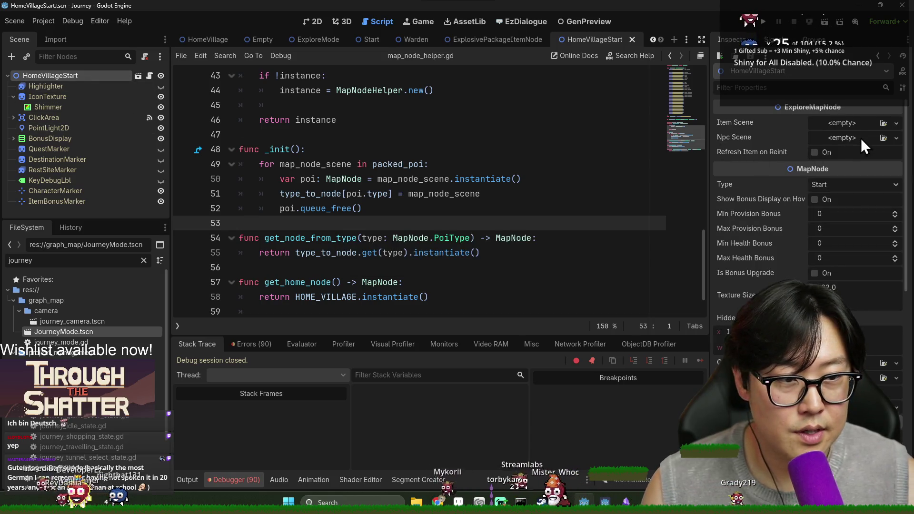
- Review HomeVillageStart's MapNode Type options without changing them, then relaunch the game
{"action": "left_click", "coordinate": [834, 184]}
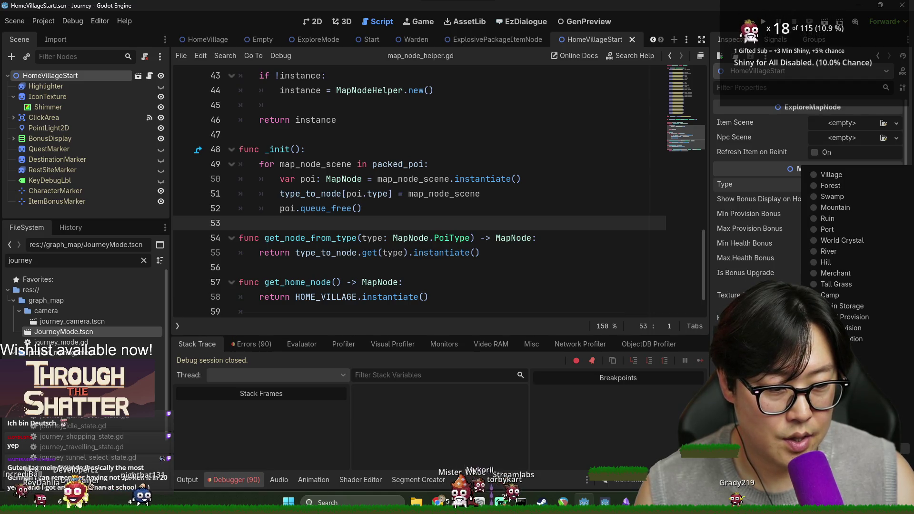
{"action": "key", "text": "Escape"}
{"action": "left_click", "coordinate": [571, 198]}
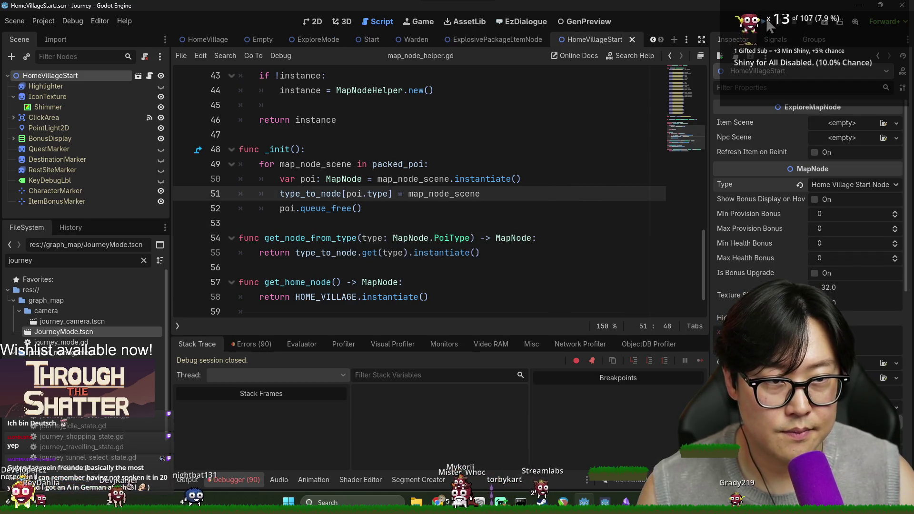
{"action": "left_click", "coordinate": [768, 23]}
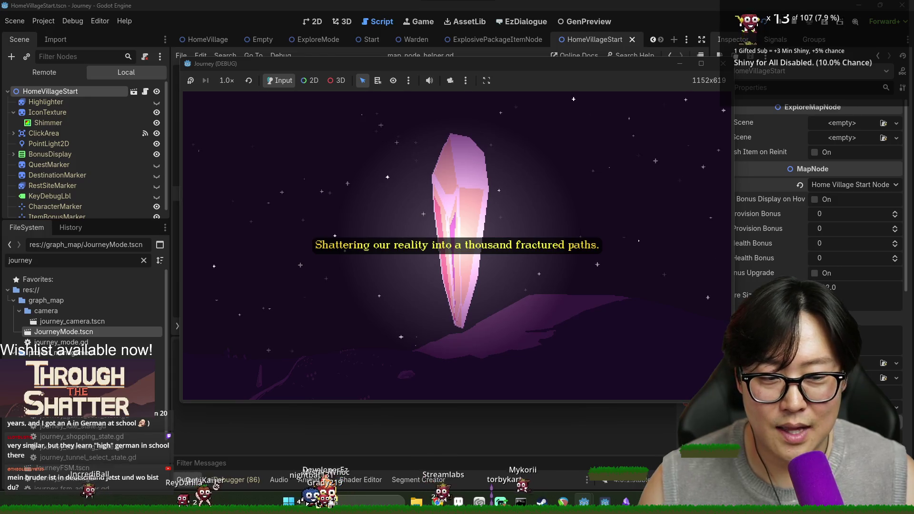
- Drag the Journey (DEBUG) window's corner to enlarge it while the intro plays
{"action": "mouse_move", "coordinate": [730, 402]}
{"action": "left_mouse_down"}
{"action": "mouse_move", "coordinate": [766, 399]}
{"action": "mouse_move", "coordinate": [657, 360]}
{"action": "mouse_move", "coordinate": [773, 412]}
{"action": "mouse_move", "coordinate": [771, 430]}
{"action": "left_mouse_up"}
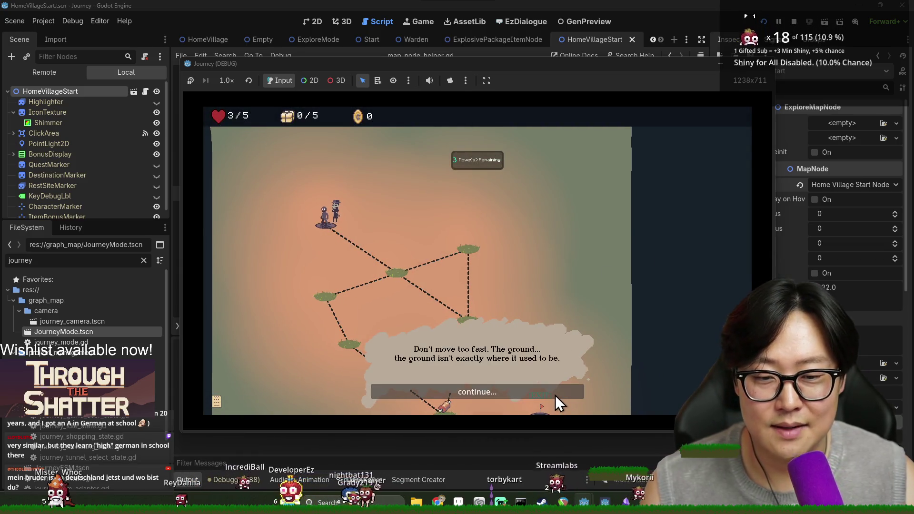
- Finish the map dialogue, accept the provision, and walk the character down to EXIT
{"action": "left_click", "coordinate": [555, 395]}
{"action": "left_click", "coordinate": [555, 395]}
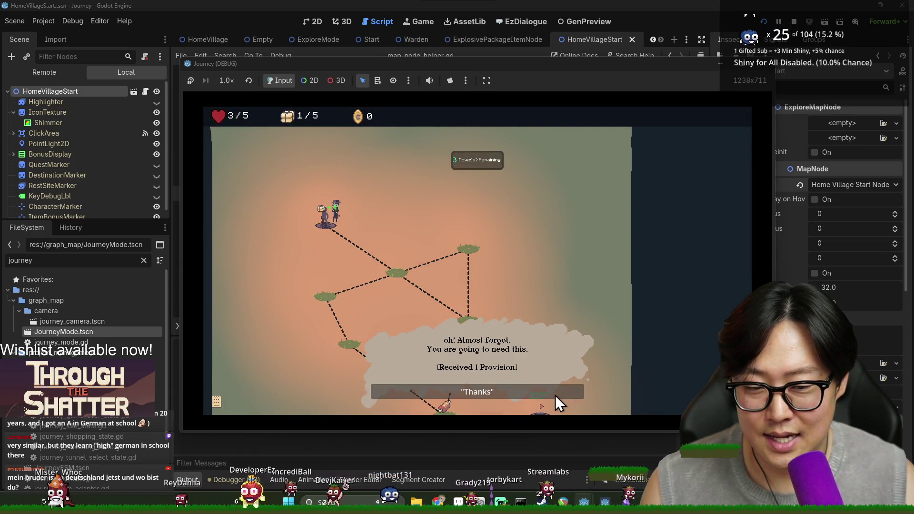
{"action": "left_click", "coordinate": [512, 391]}
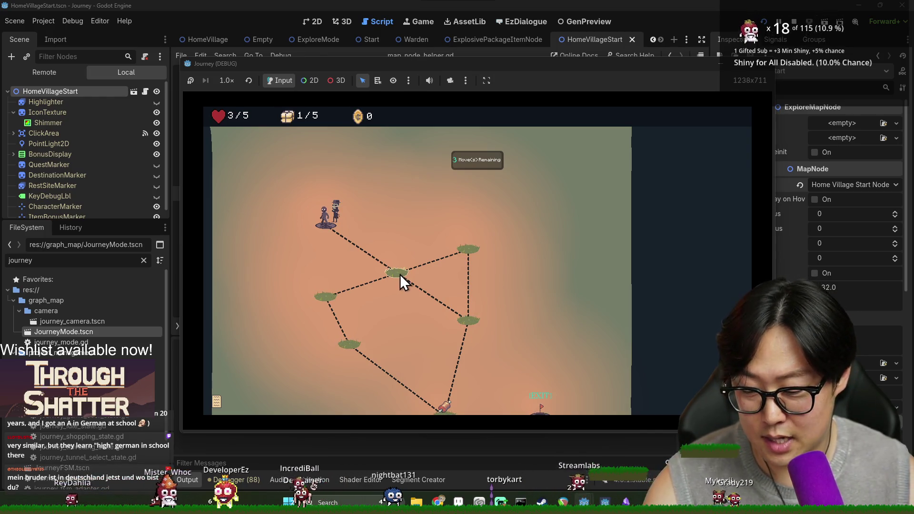
{"action": "left_click", "coordinate": [406, 275]}
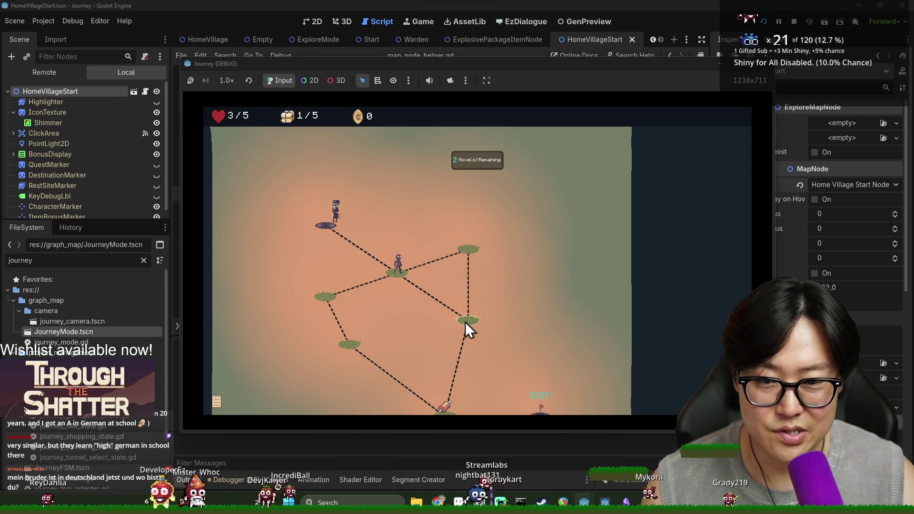
{"action": "left_click", "coordinate": [464, 321]}
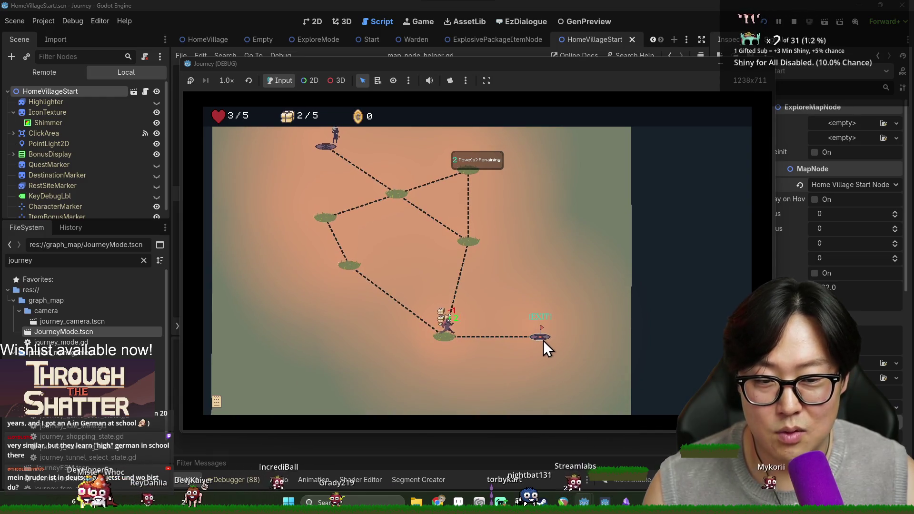
{"action": "left_click", "coordinate": [543, 341]}
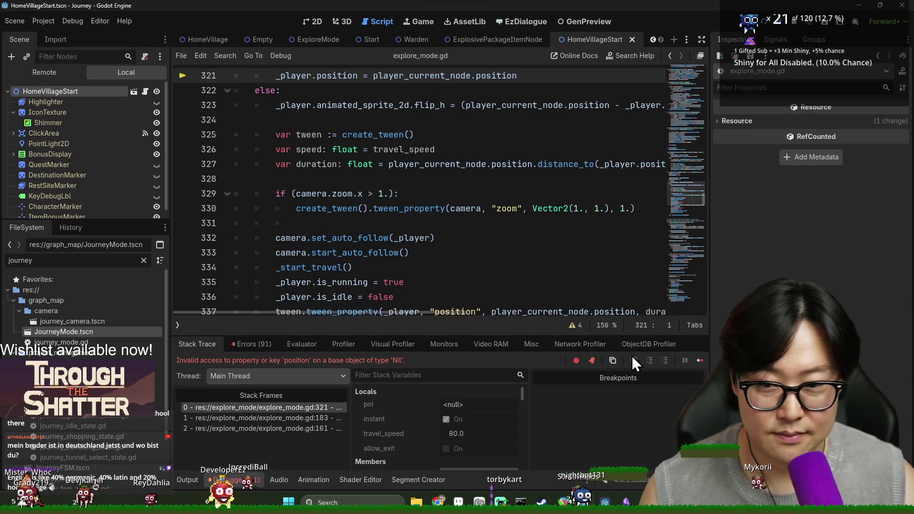
- Check the Errors list and Output log, then open stack frame explore_mode.gd:161
{"action": "scroll", "coordinate": [337, 252], "scroll_direction": "up", "scroll_amount": 4}
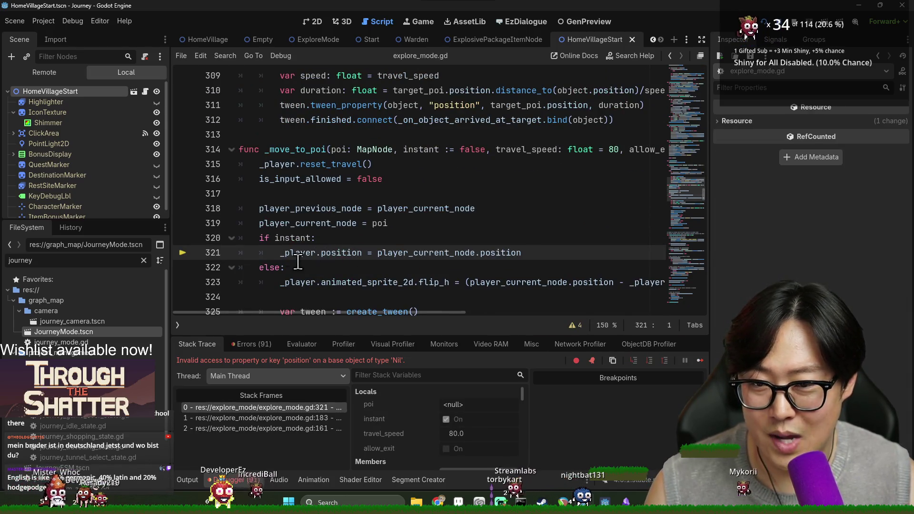
{"action": "mouse_move", "coordinate": [295, 252]}
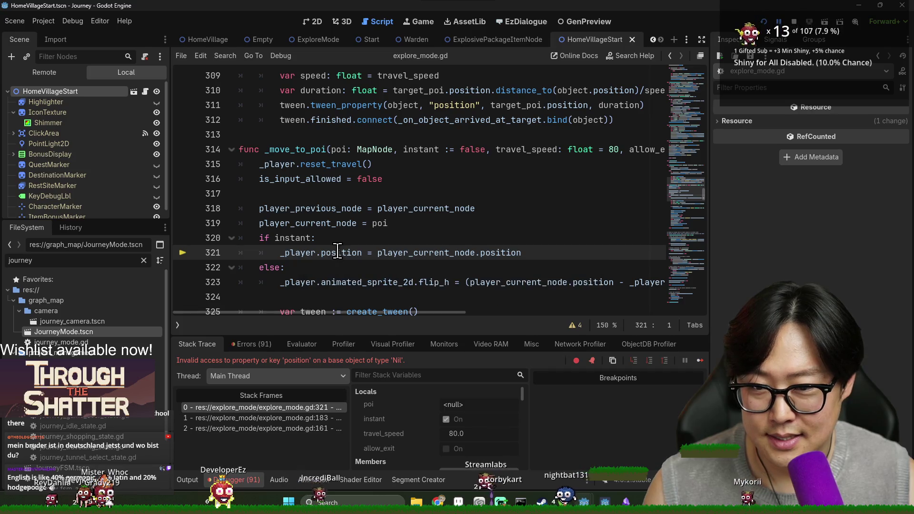
{"action": "mouse_move", "coordinate": [336, 251]}
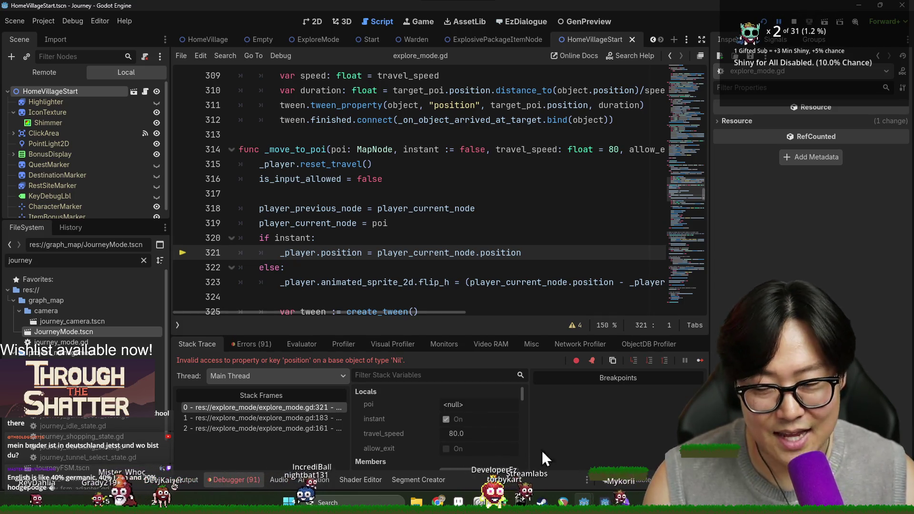
{"action": "left_click", "coordinate": [251, 343]}
{"action": "scroll", "coordinate": [478, 428], "scroll_direction": "down", "scroll_amount": 10}
{"action": "scroll", "coordinate": [463, 425], "scroll_direction": "down", "scroll_amount": 10}
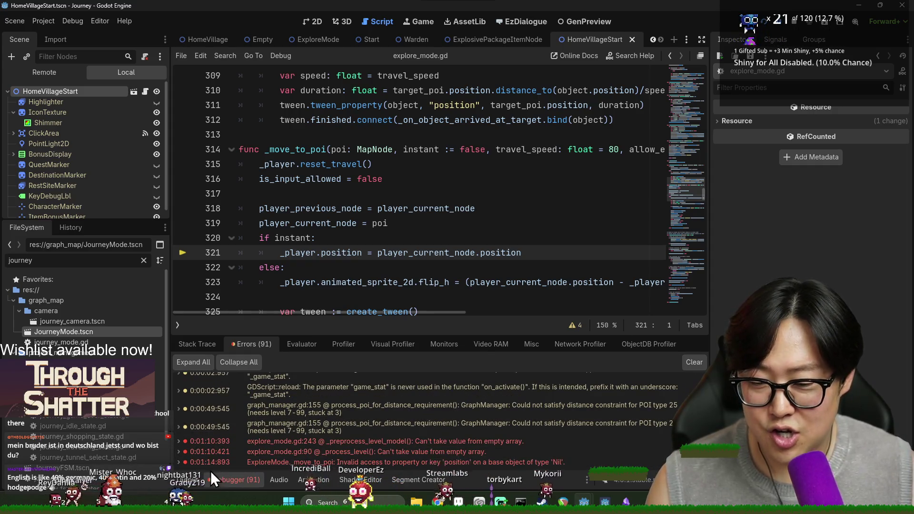
{"action": "left_click", "coordinate": [190, 480]}
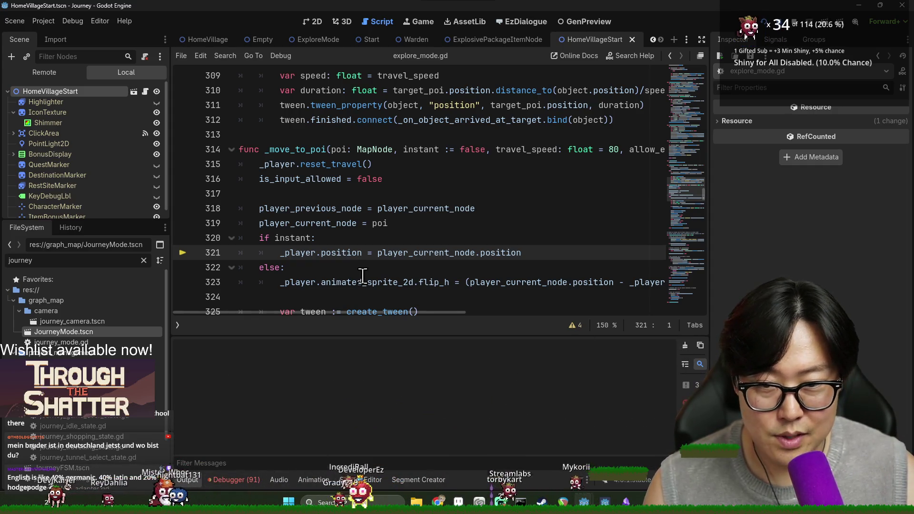
{"action": "left_click", "coordinate": [199, 343]}
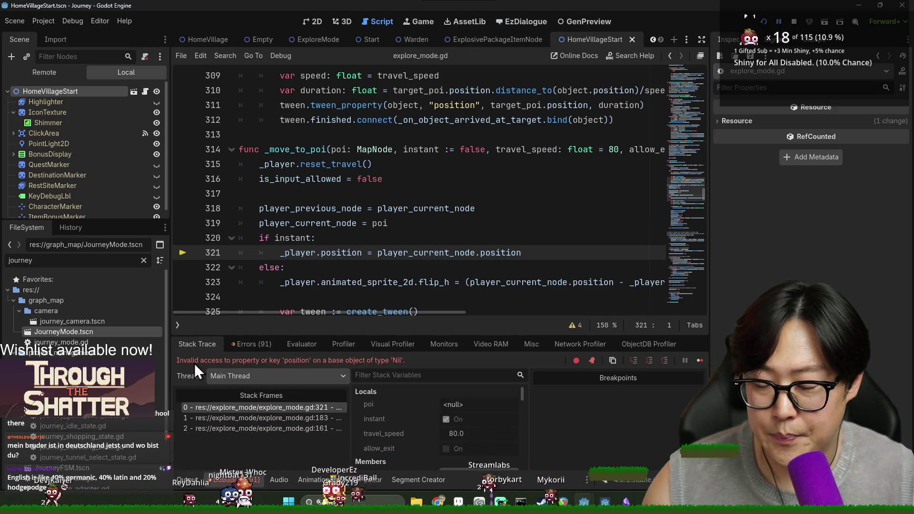
{"action": "left_click", "coordinate": [259, 428]}
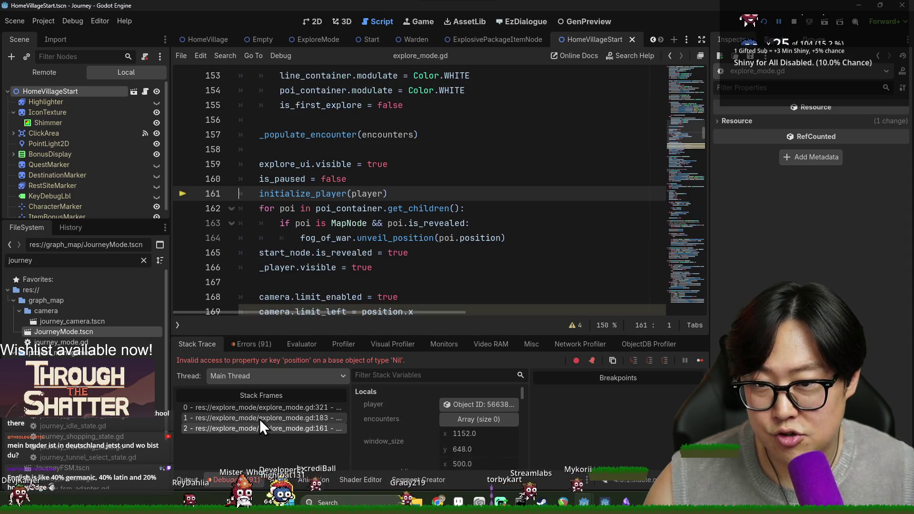
- Inspect player_current_node and the poi argument around the crashing line 321
{"action": "left_click", "coordinate": [259, 418]}
{"action": "left_click", "coordinate": [262, 407]}
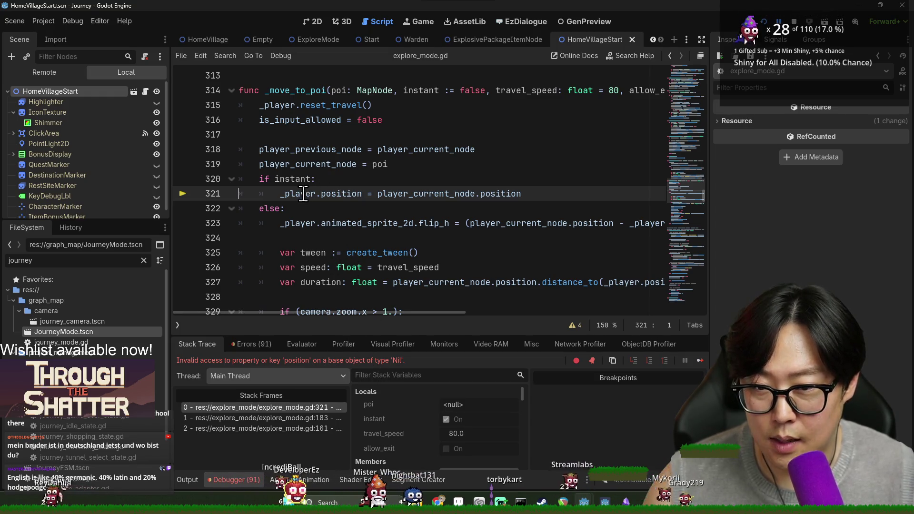
{"action": "mouse_move", "coordinate": [303, 194]}
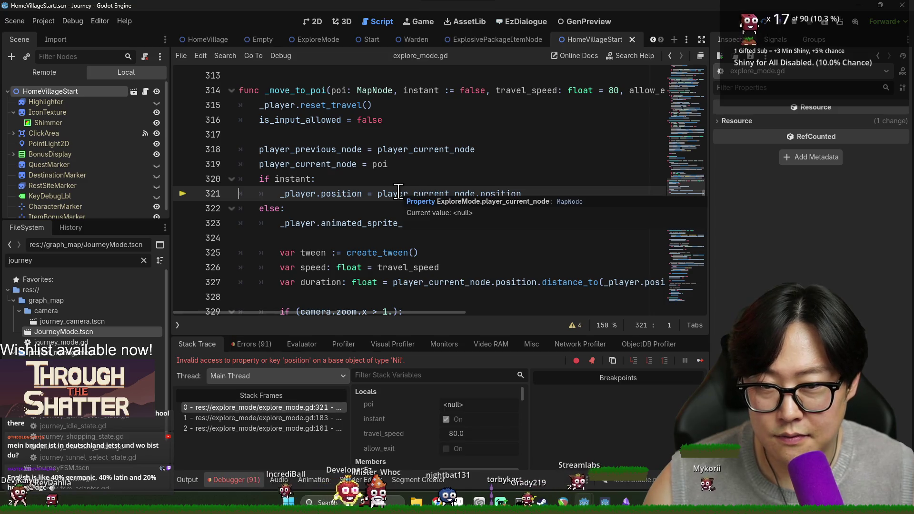
{"action": "double_click", "coordinate": [418, 193]}
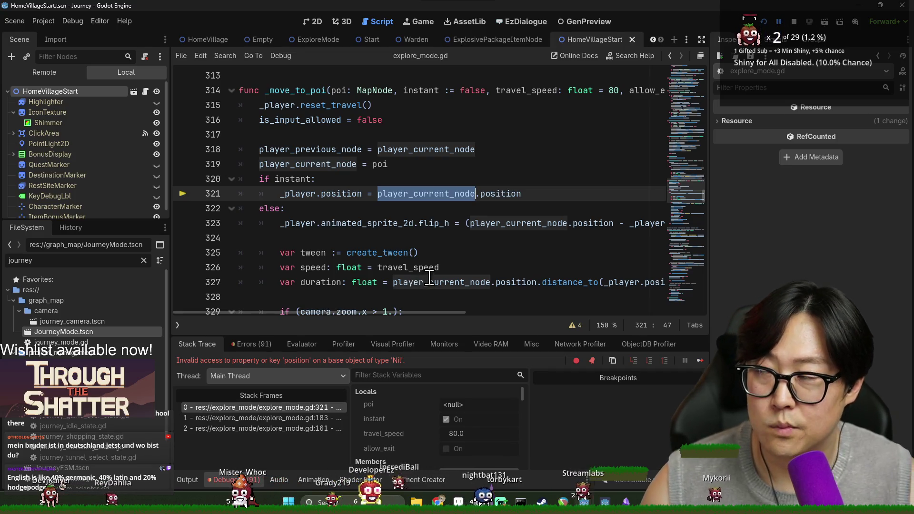
{"action": "scroll", "coordinate": [429, 272], "scroll_direction": "up", "scroll_amount": 1}
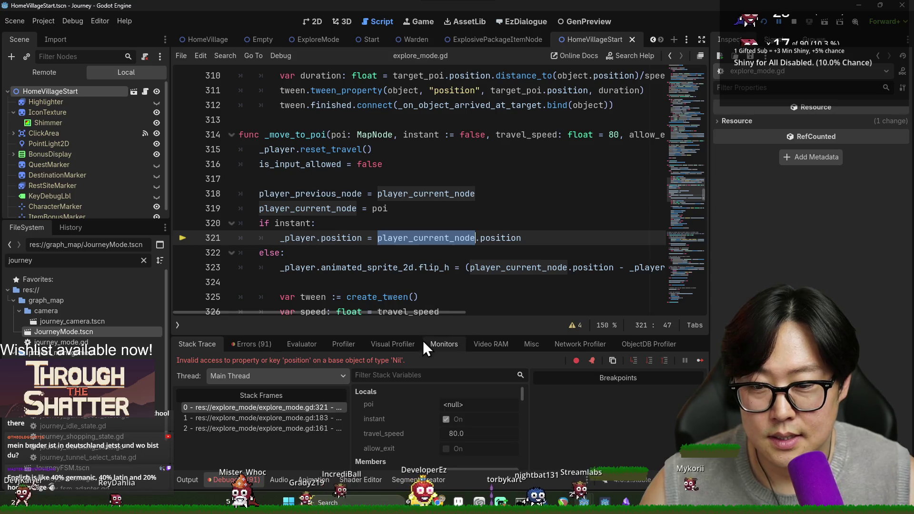
{"action": "mouse_move", "coordinate": [413, 238]}
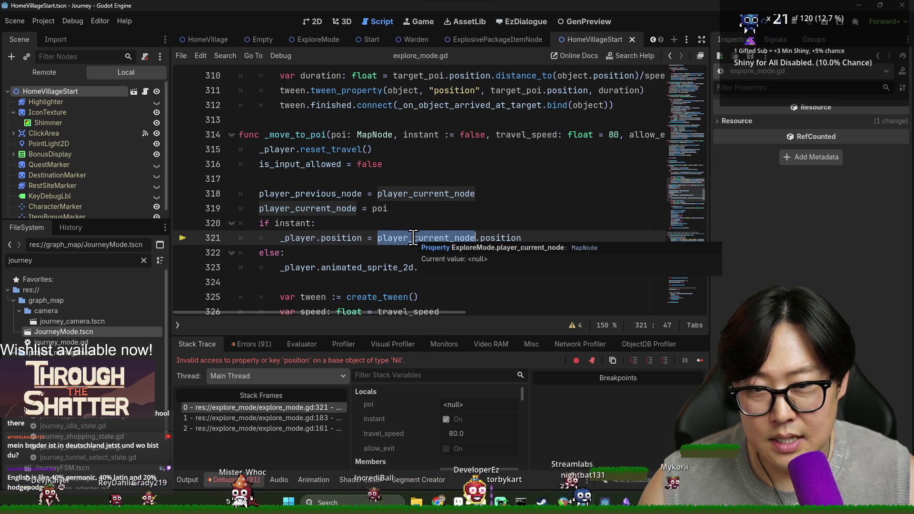
{"action": "mouse_move", "coordinate": [330, 197]}
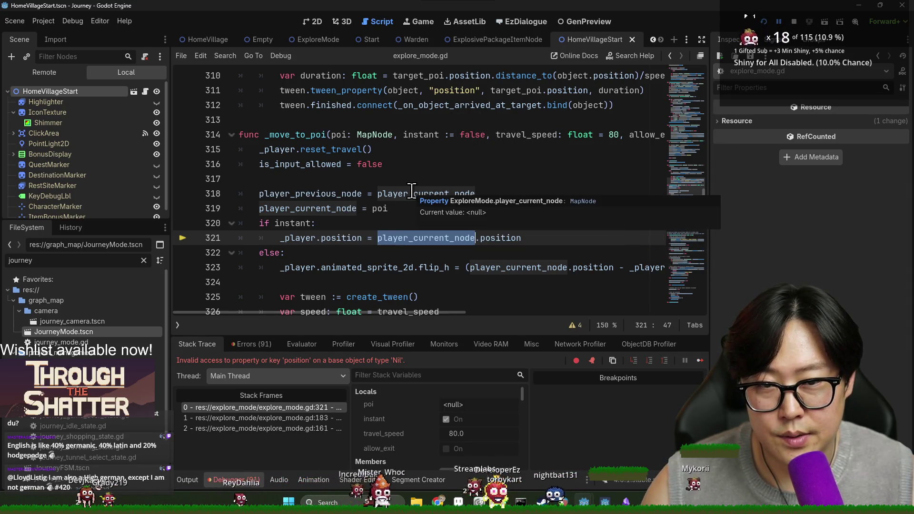
{"action": "double_click", "coordinate": [398, 192]}
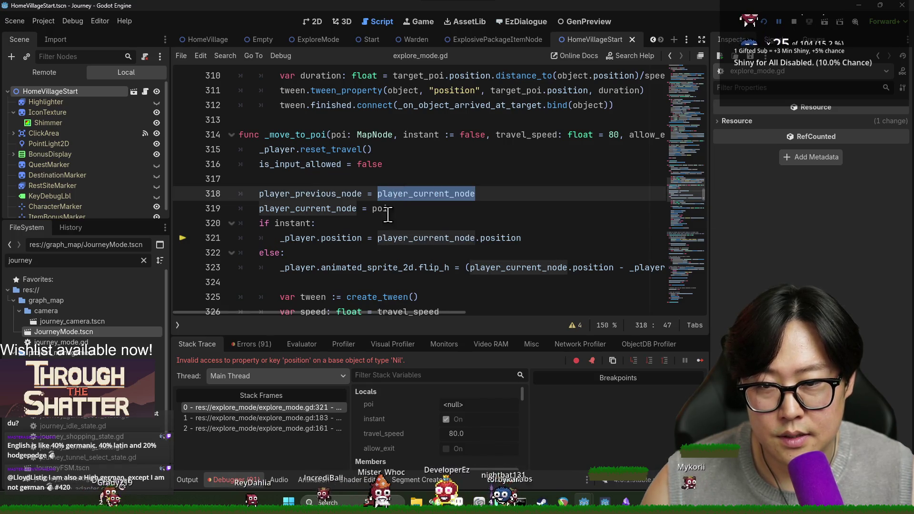
{"action": "mouse_move", "coordinate": [412, 194]}
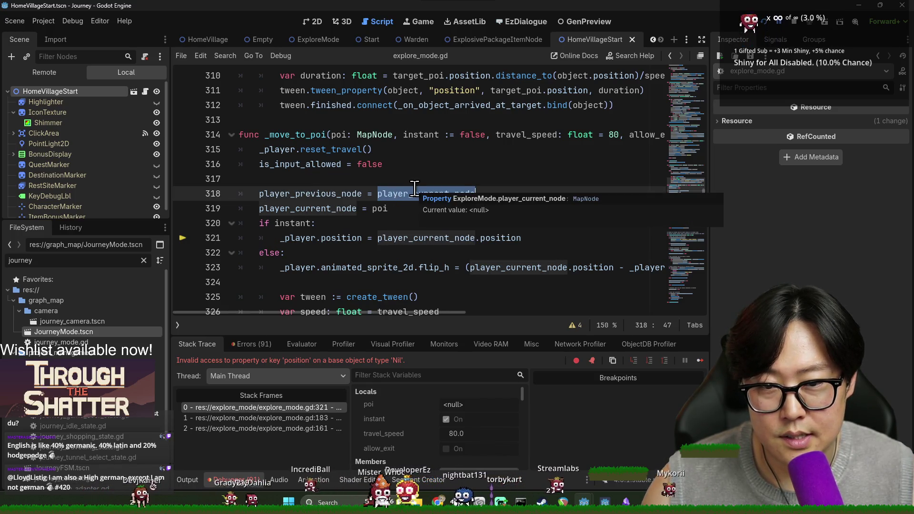
{"action": "double_click", "coordinate": [379, 208]}
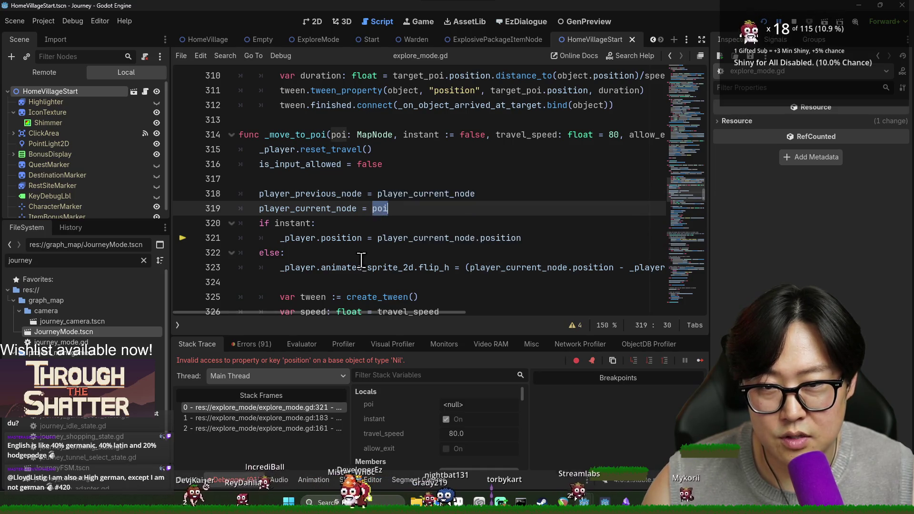
- Trace the call to start_node at line 183 and stop the debug session
{"action": "left_click", "coordinate": [314, 417]}
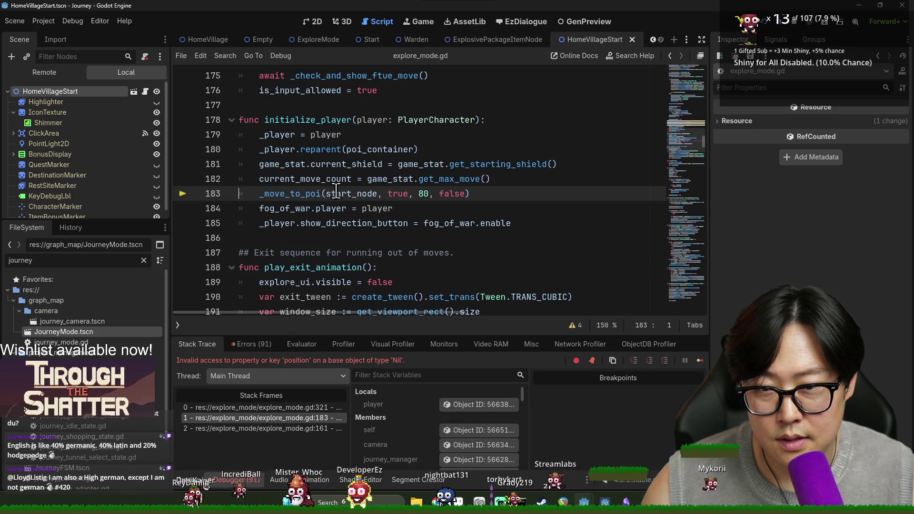
{"action": "double_click", "coordinate": [351, 192]}
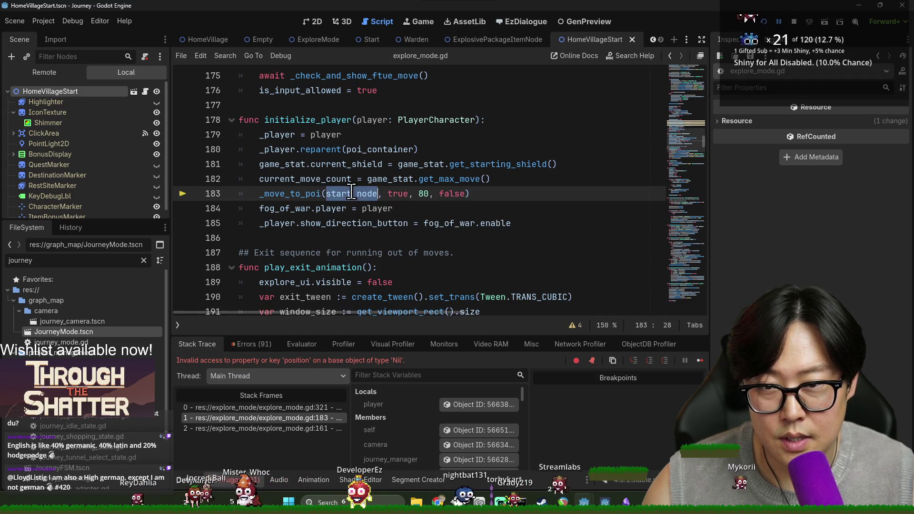
{"action": "left_click", "coordinate": [794, 24]}
{"action": "left_click", "coordinate": [362, 163]}
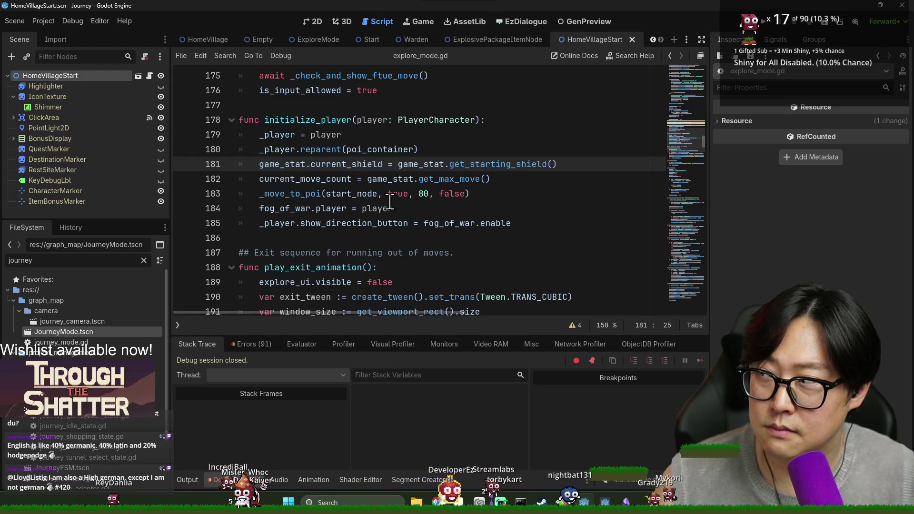
{"action": "mouse_move", "coordinate": [389, 201]}
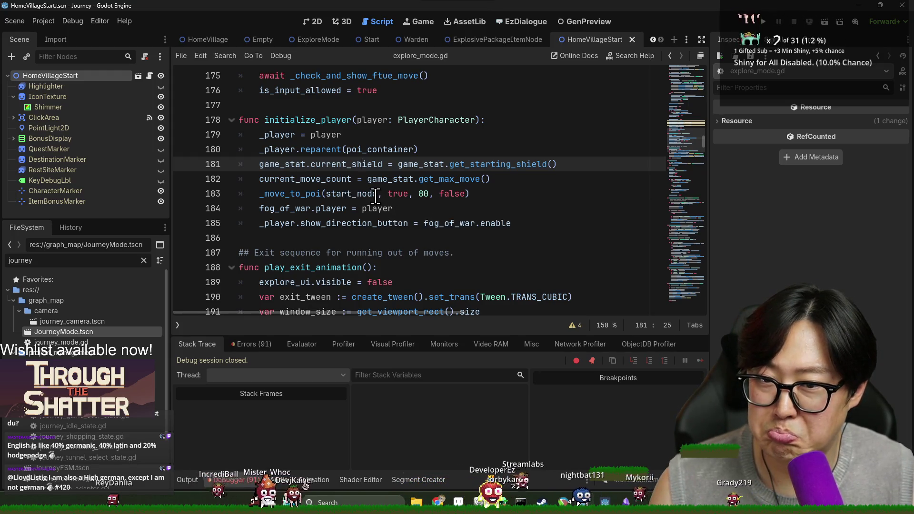
{"action": "double_click", "coordinate": [362, 193]}
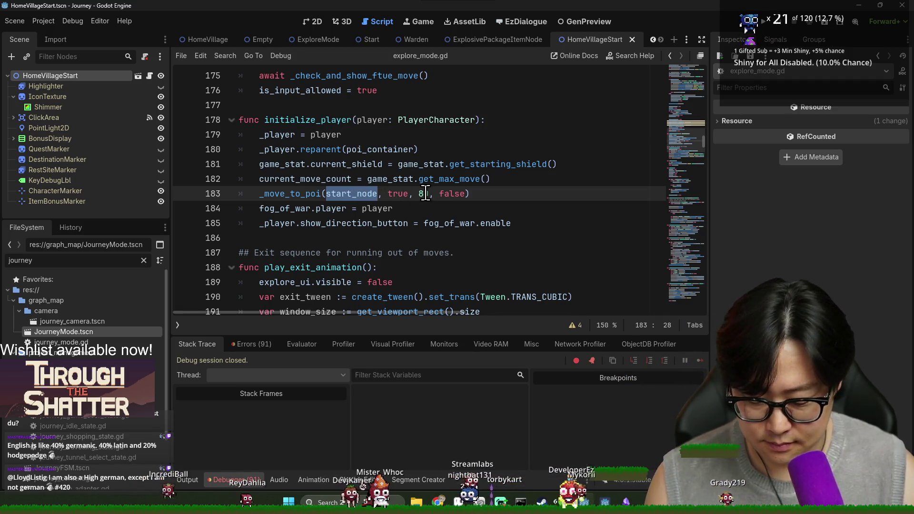
- Search the script for start_node and step through the matches to where it is assigned
{"action": "key", "text": "ctrl+f"}
{"action": "key", "text": "Return"}
{"action": "key", "text": "Return"}
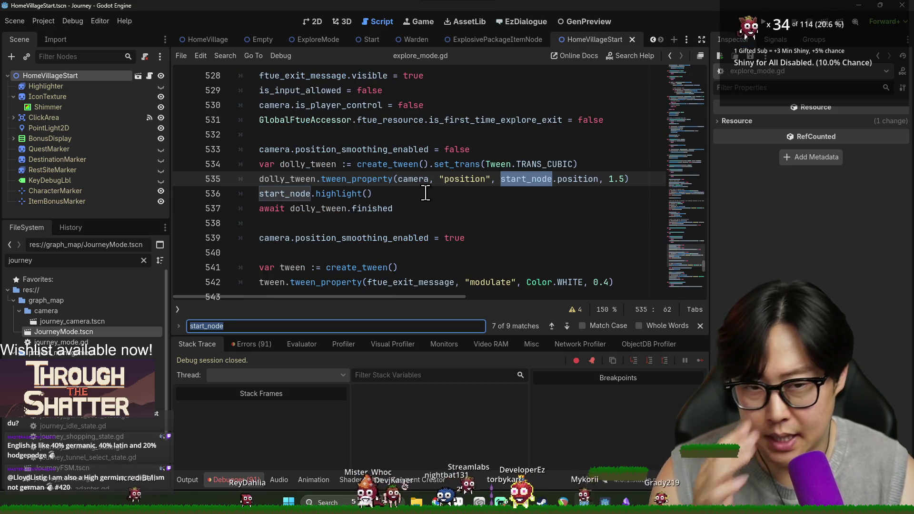
{"action": "key", "text": "Return"}
{"action": "key", "text": "Return"}
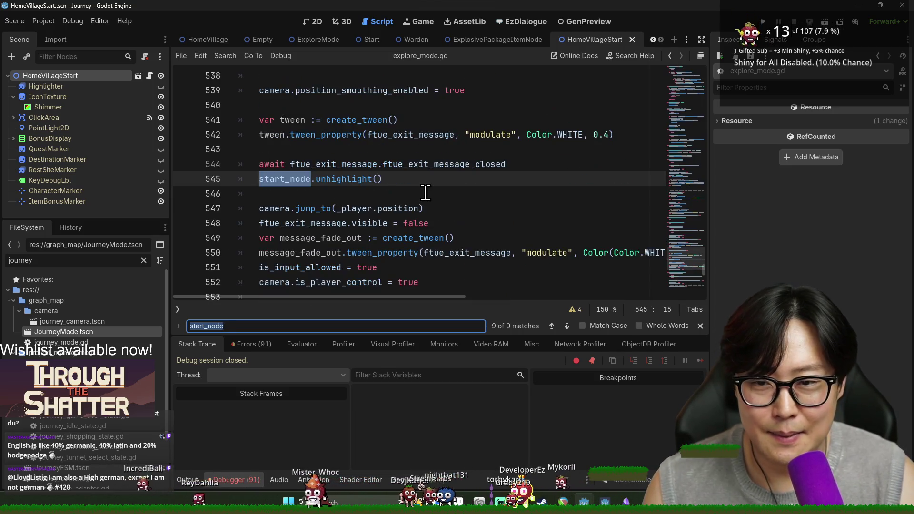
{"action": "key", "text": "Return"}
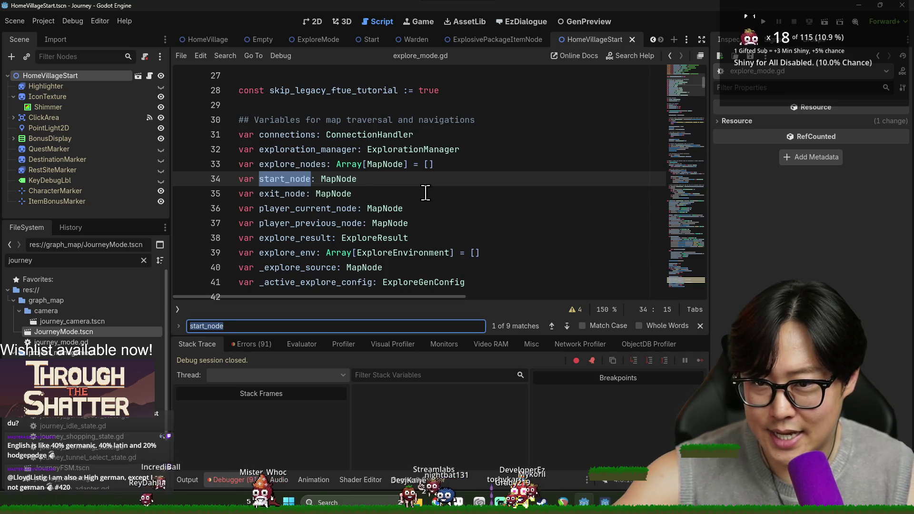
{"action": "key", "text": "Return"}
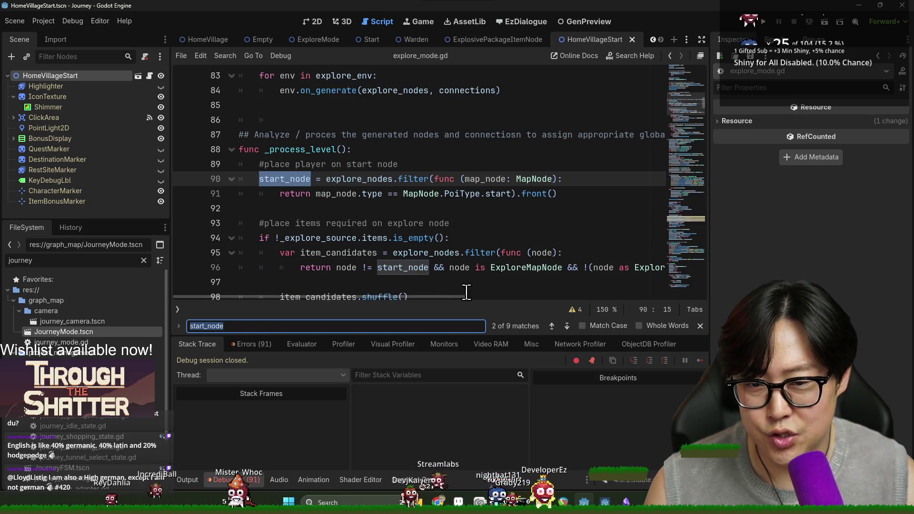
{"action": "left_click", "coordinate": [700, 325]}
- Replace line 91's '.type == MapNode.PoiType.start' check with 'is StartNode' and save the script
{"action": "left_click", "coordinate": [237, 479]}
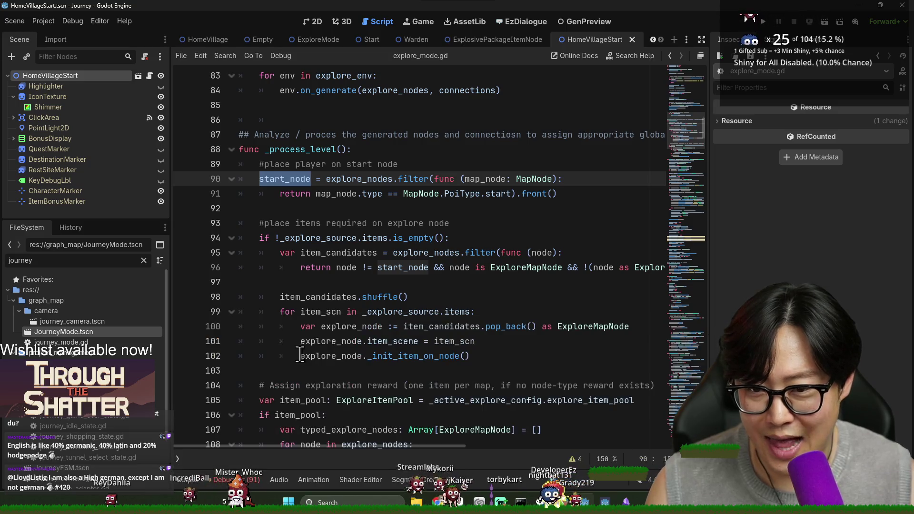
{"action": "left_click", "coordinate": [481, 179]}
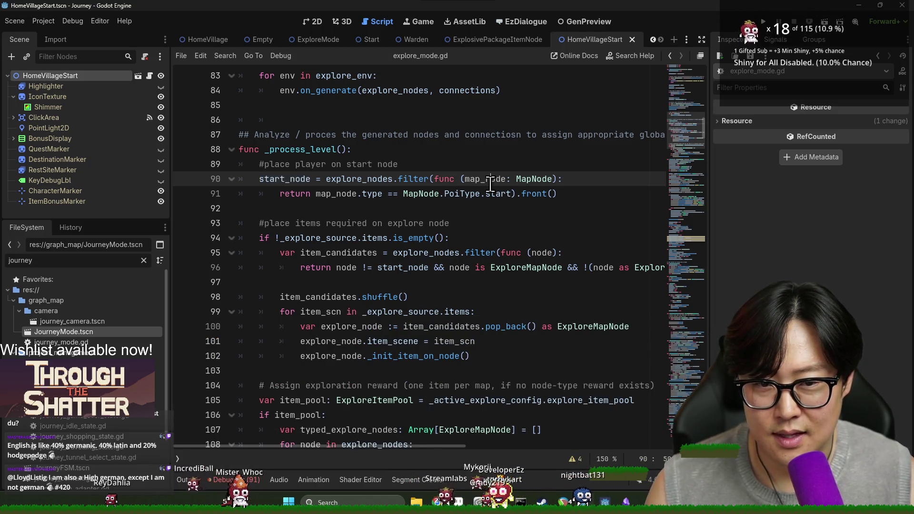
{"action": "left_click", "coordinate": [497, 195]}
{"action": "double_click", "coordinate": [336, 194]}
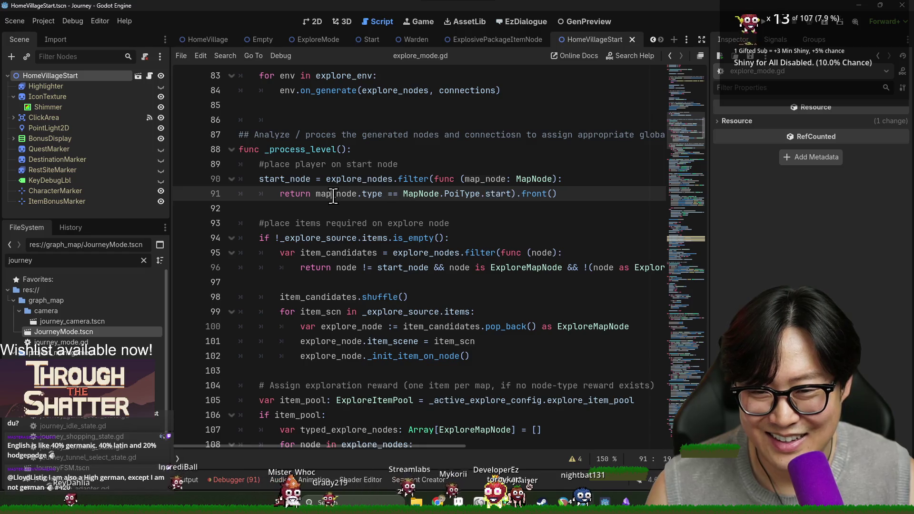
{"action": "left_click_drag", "start_coordinate": [511, 194], "coordinate": [359, 194]}
{"action": "type", "text": "is Star"}
{"action": "type", "text": "t"}
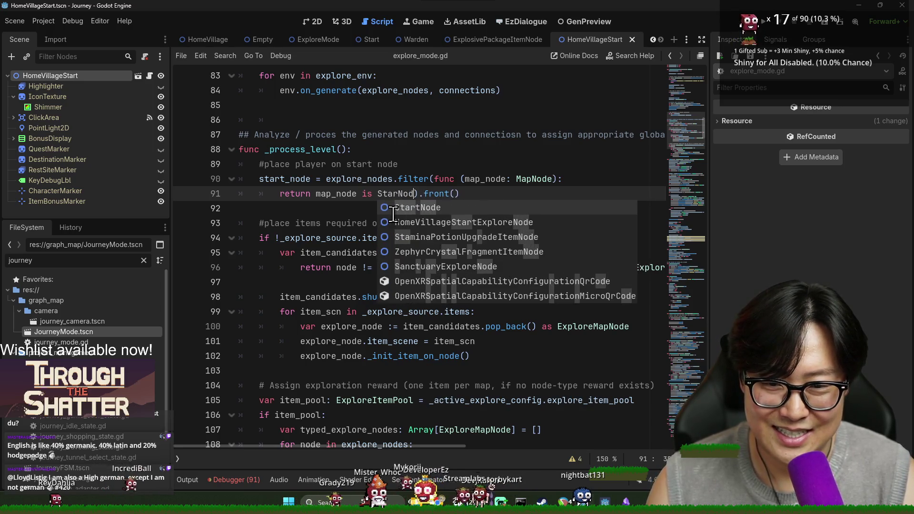
{"action": "key", "text": "Return"}
{"action": "key", "text": "Up"}
{"action": "key", "text": "ctrl+s"}
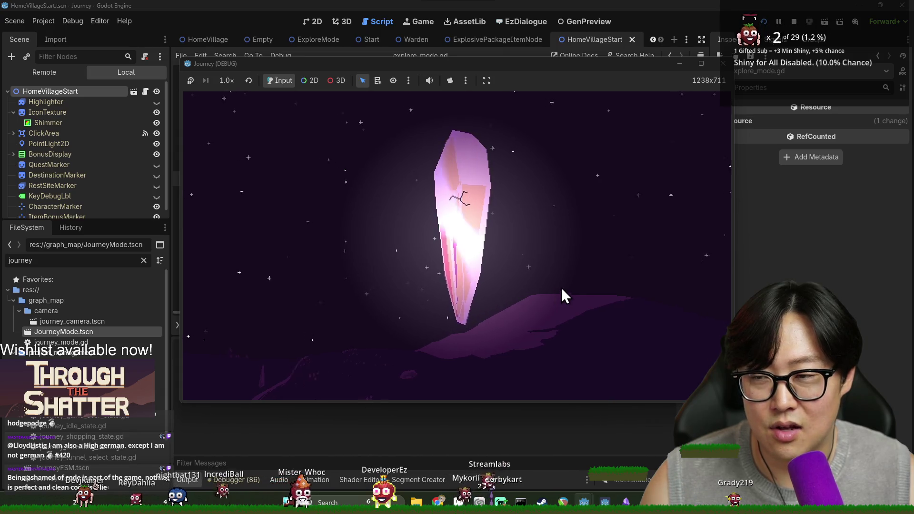
- Delete blank line 86 above _process_level in the script editor
{"action": "key", "text": "F8"}
{"action": "scroll", "coordinate": [564, 264], "scroll_direction": "up", "scroll_amount": 2, "text": "ctrl"}
{"action": "scroll", "coordinate": [567, 269], "scroll_direction": "down", "scroll_amount": 3}
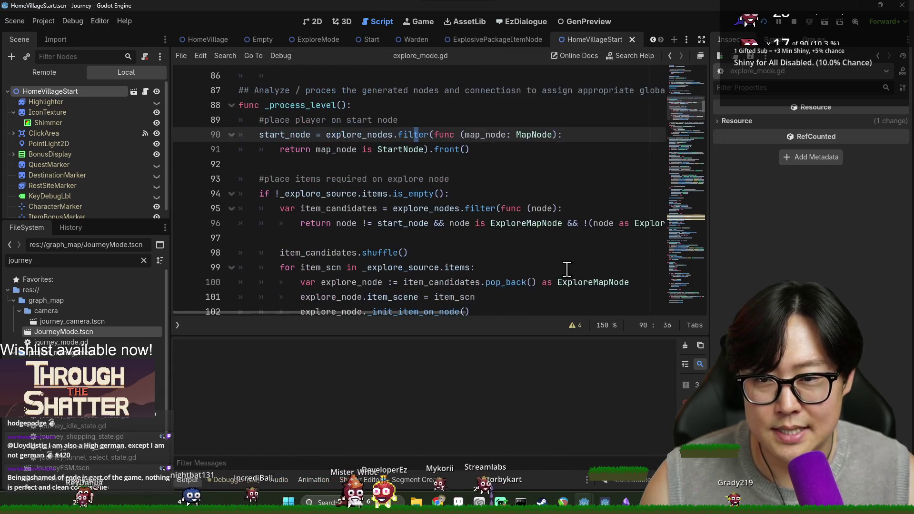
{"action": "scroll", "coordinate": [445, 239], "scroll_direction": "up", "scroll_amount": 2}
{"action": "left_click", "coordinate": [280, 164]}
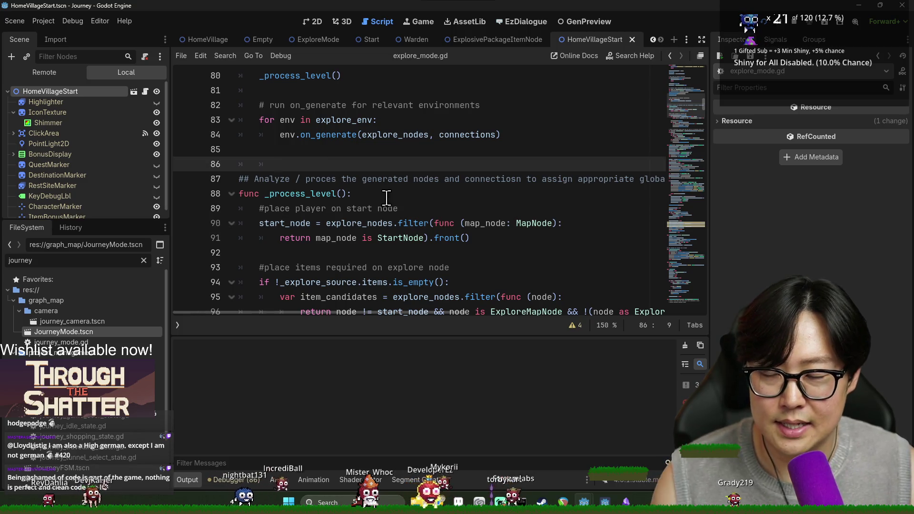
{"action": "key", "text": "BackSpace"}
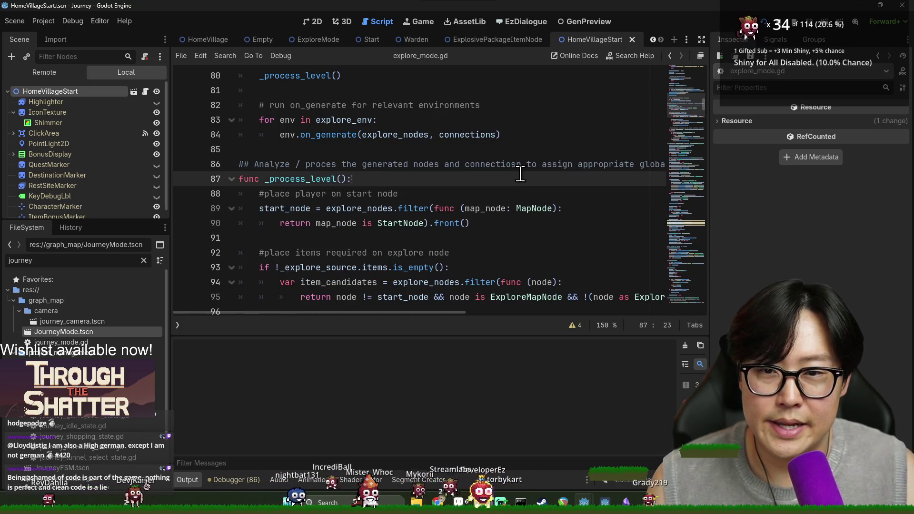
- In the running game, enter the desert explore node and dismiss the opening dialogue
{"action": "key", "text": "alt+Tab"}
{"action": "left_click", "coordinate": [367, 215]}
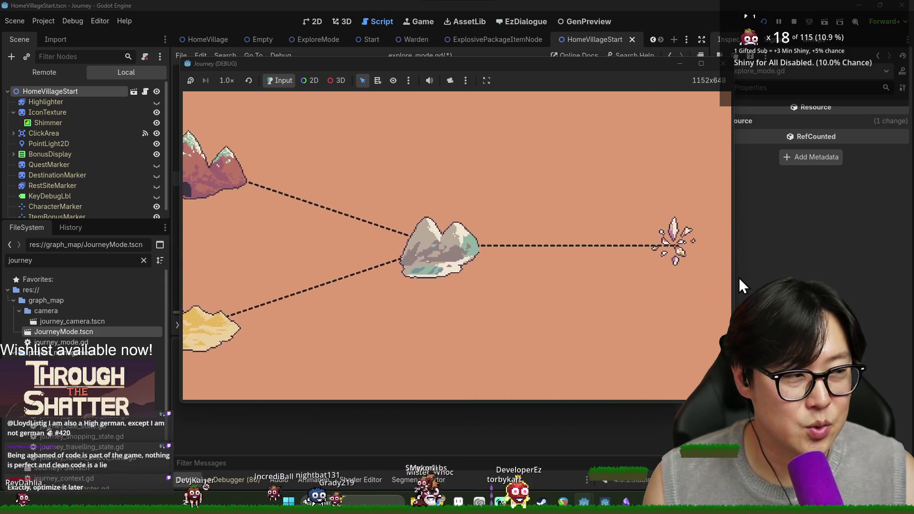
{"action": "left_click", "coordinate": [602, 298]}
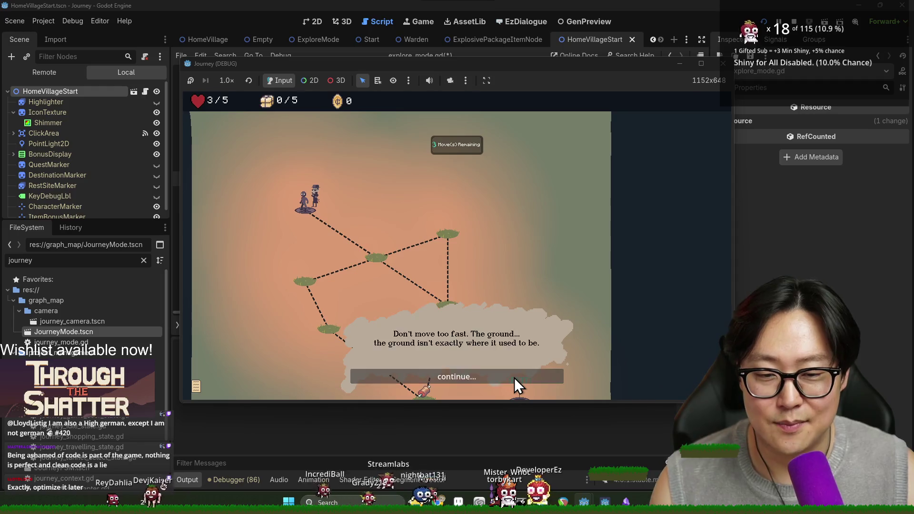
{"action": "left_click", "coordinate": [514, 377]}
{"action": "left_click", "coordinate": [513, 379]}
{"action": "left_click", "coordinate": [508, 380]}
- Walk the character through the central, right-hand and bottom map nodes
{"action": "left_click", "coordinate": [385, 262]}
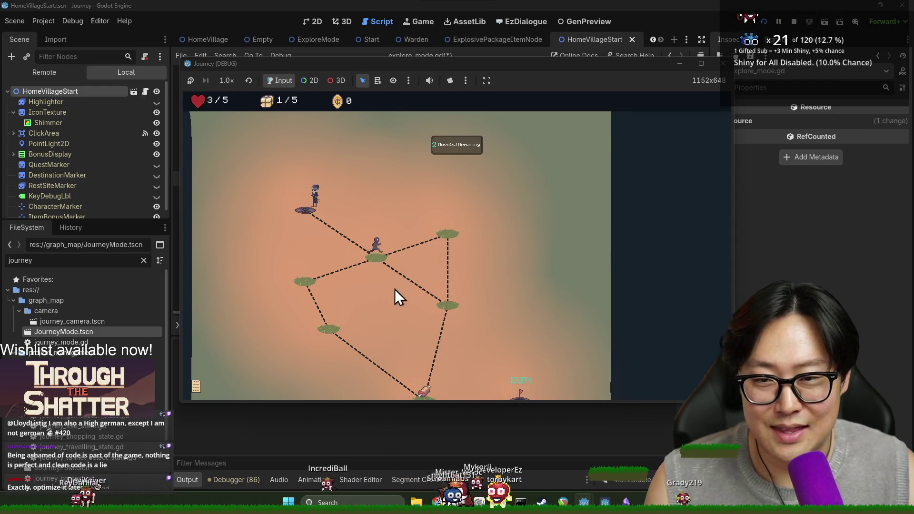
{"action": "left_click", "coordinate": [467, 326]}
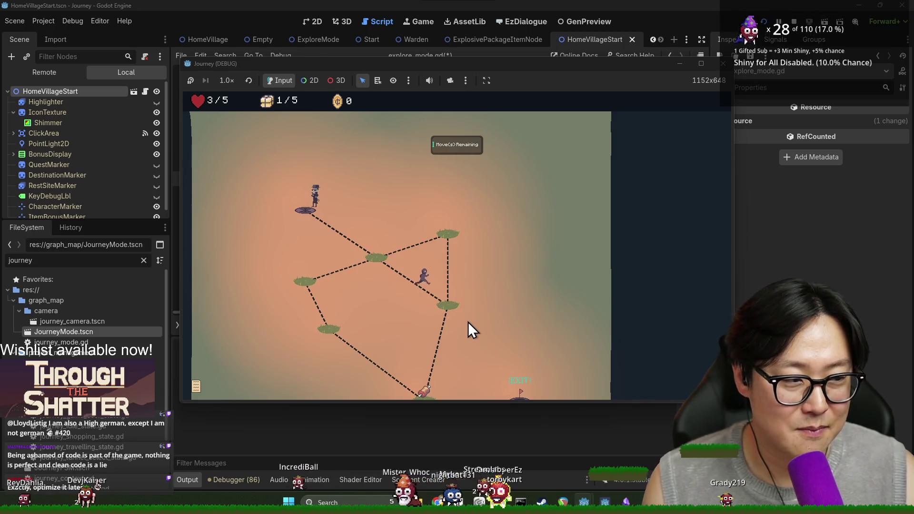
{"action": "left_click", "coordinate": [424, 348]}
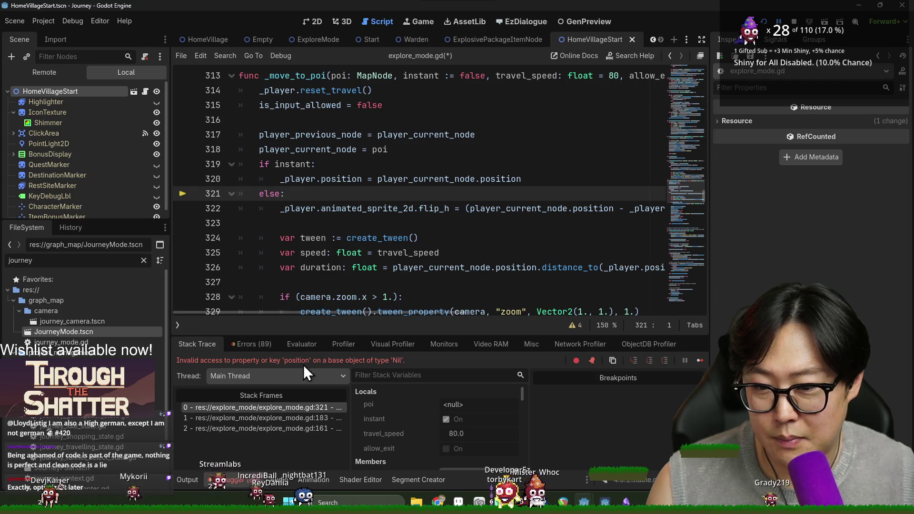
- Undo the line deletion, save explore_mode.gd and jump to paused line 321
{"action": "key", "text": "ctrl+z"}
{"action": "key", "text": "ctrl+z"}
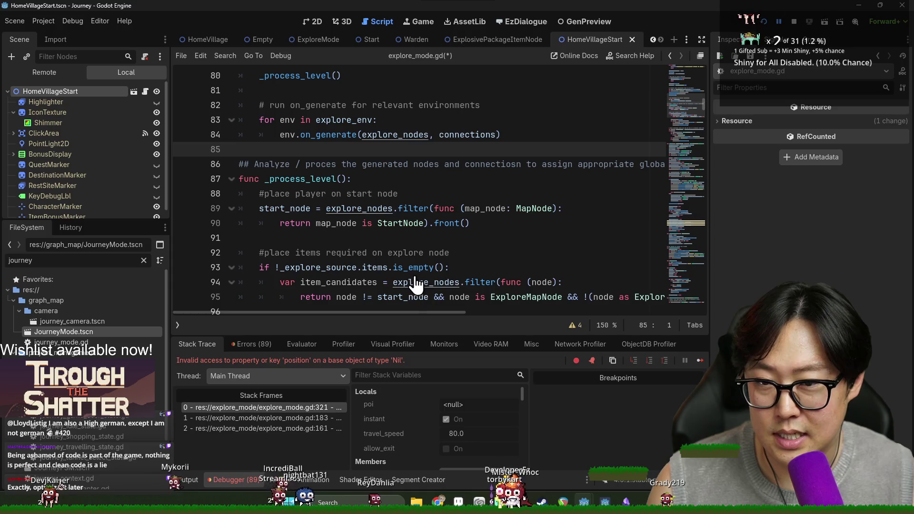
{"action": "key", "text": "ctrl+s"}
{"action": "left_click", "coordinate": [303, 407]}
{"action": "double_click", "coordinate": [269, 193]}
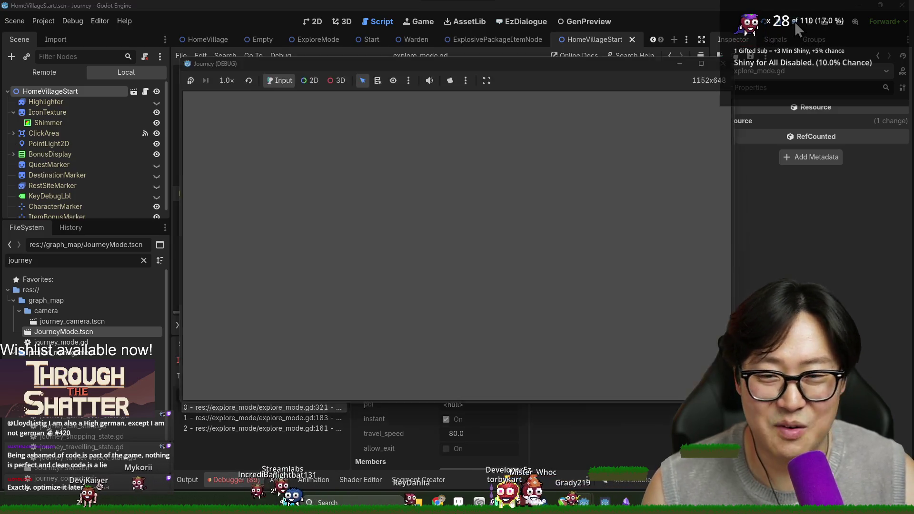
- Stop the paused debug session, save, relaunch the game with F5 and return to the editor
{"action": "left_click", "coordinate": [505, 208]}
{"action": "key", "text": "ctrl+s"}
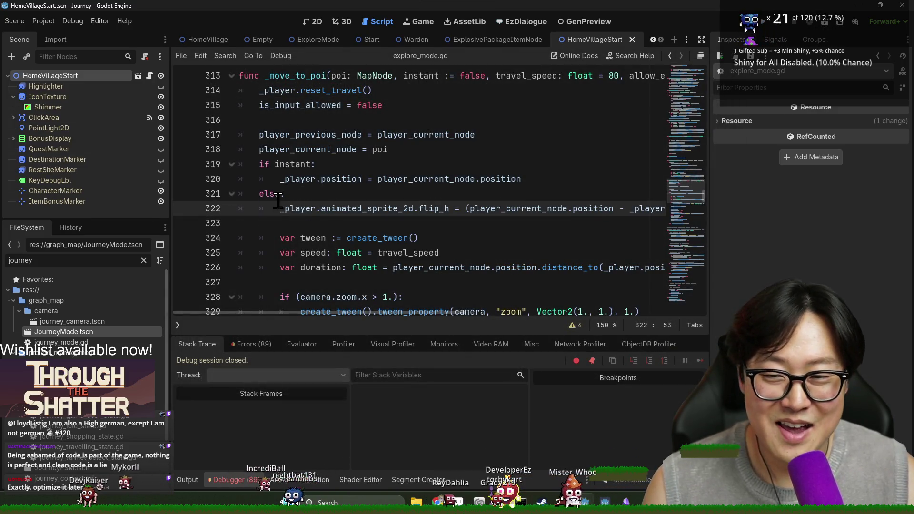
{"action": "double_click", "coordinate": [269, 193]}
{"action": "key", "text": "F5"}
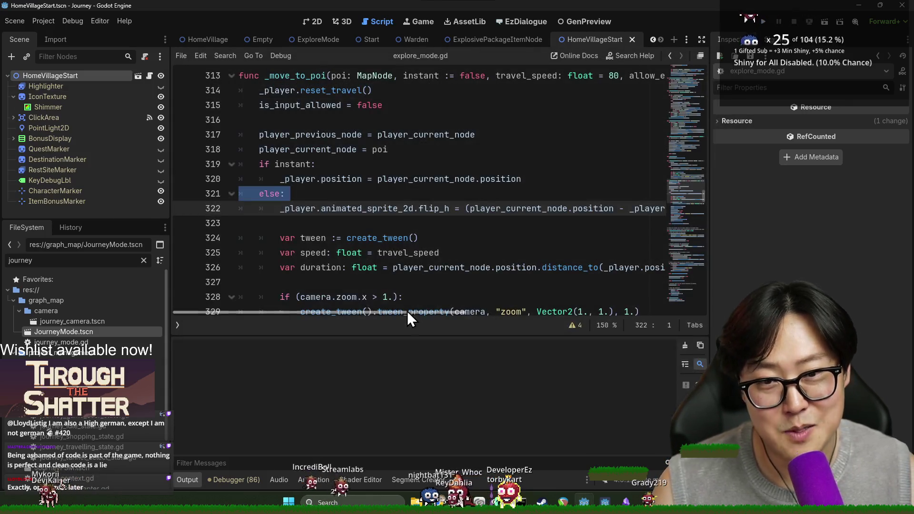
{"action": "key", "text": "alt+Tab"}
{"action": "key", "text": "alt+Tab"}
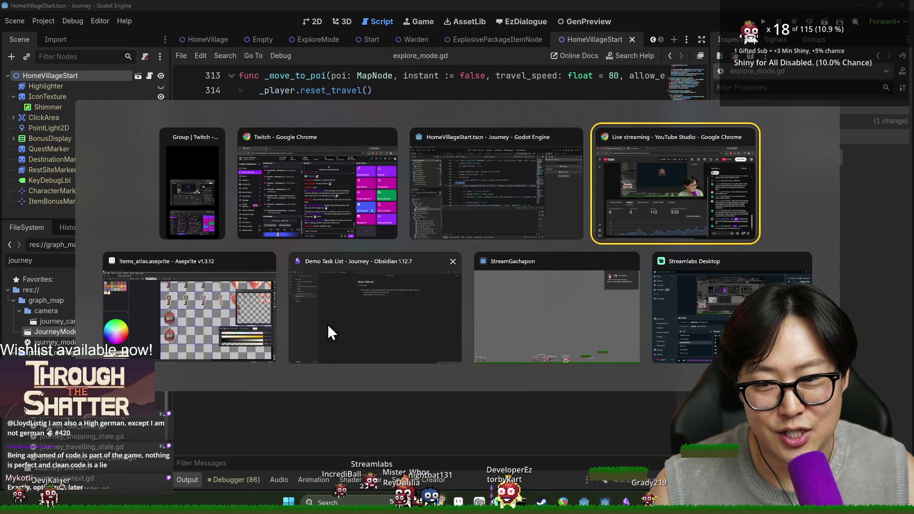
{"action": "left_click", "coordinate": [487, 219]}
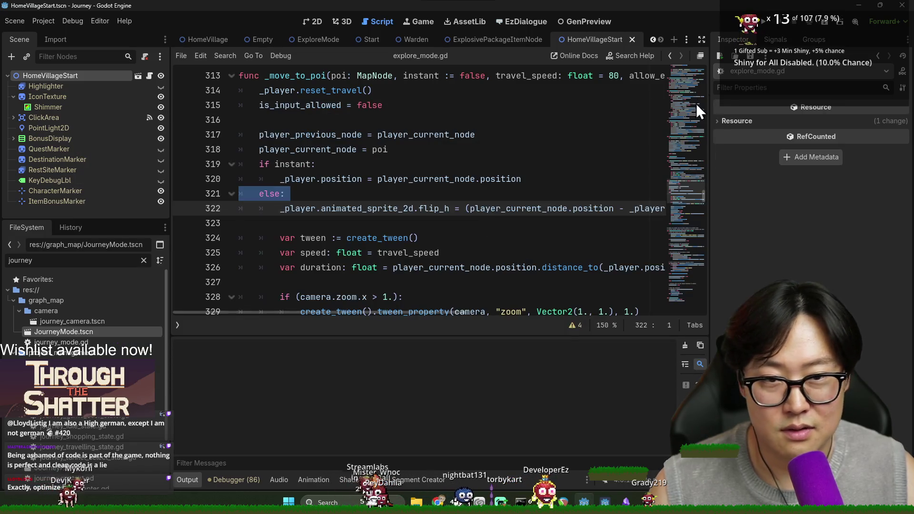
- Run the game and advance past the crystal intro and the wake-up dialog
{"action": "key", "text": "F5"}
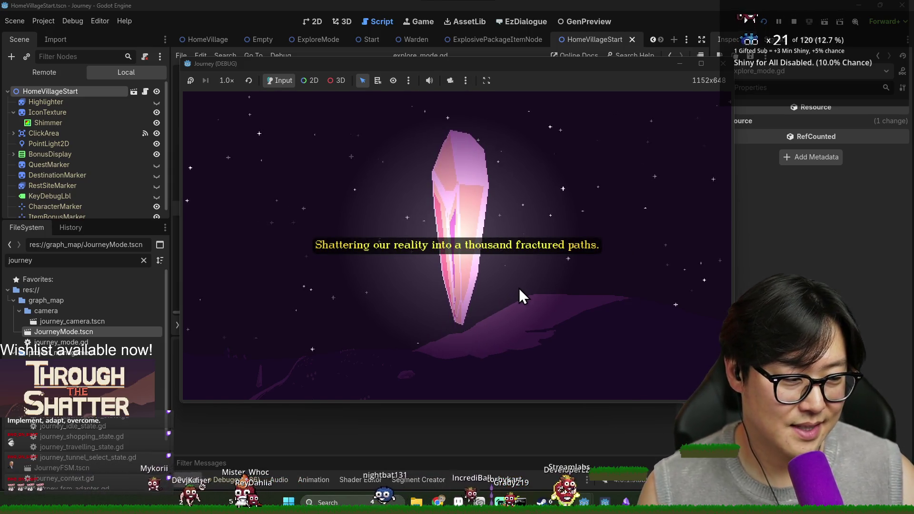
{"action": "left_click", "coordinate": [476, 271]}
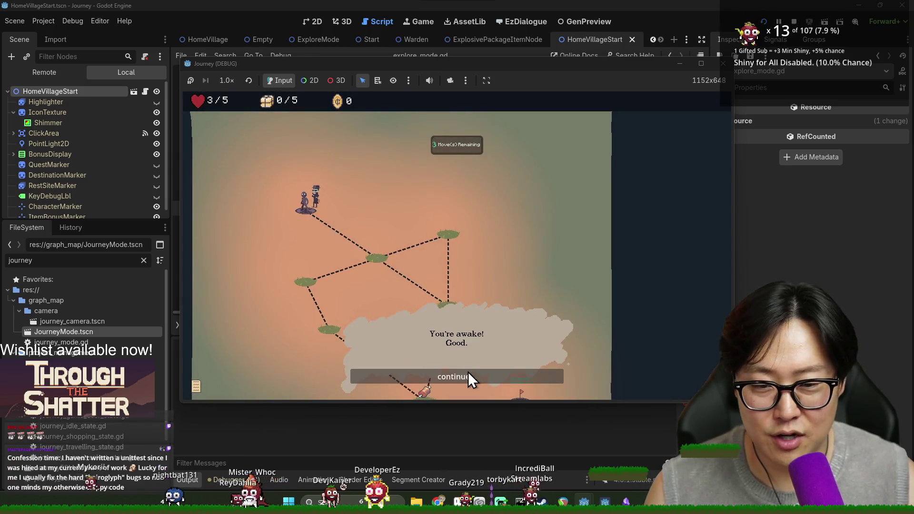
{"action": "left_click", "coordinate": [468, 376]}
{"action": "left_click", "coordinate": [473, 378]}
{"action": "left_click", "coordinate": [473, 377]}
- Walk the character via the middle, lower-right and bottom nodes to the EXIT node
{"action": "left_click", "coordinate": [388, 262]}
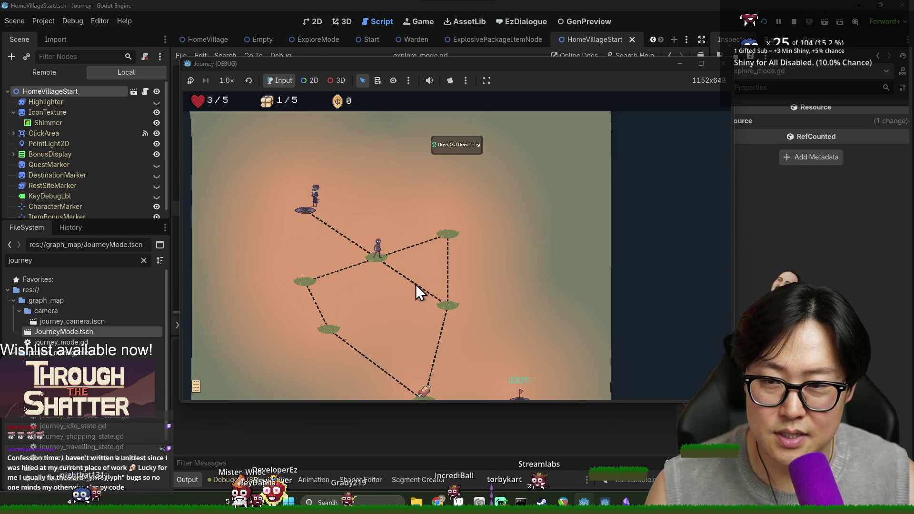
{"action": "left_click", "coordinate": [447, 305]}
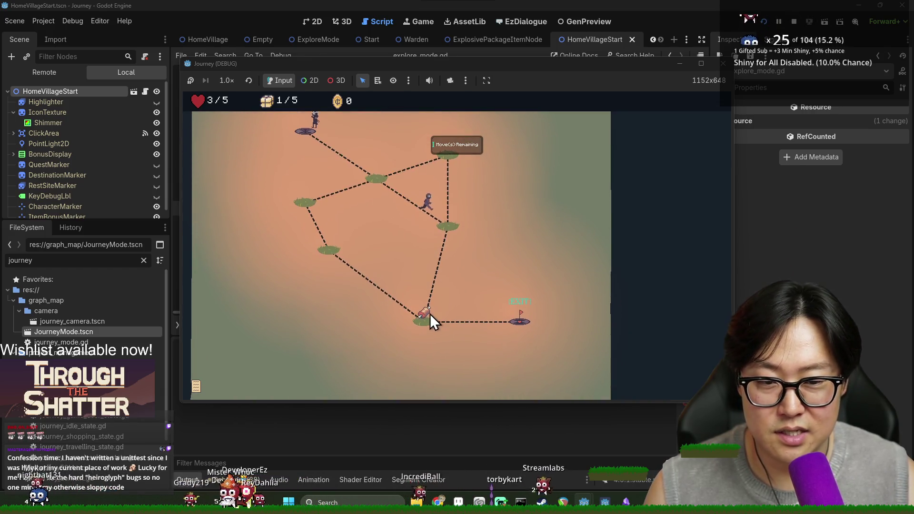
{"action": "left_click", "coordinate": [428, 322]}
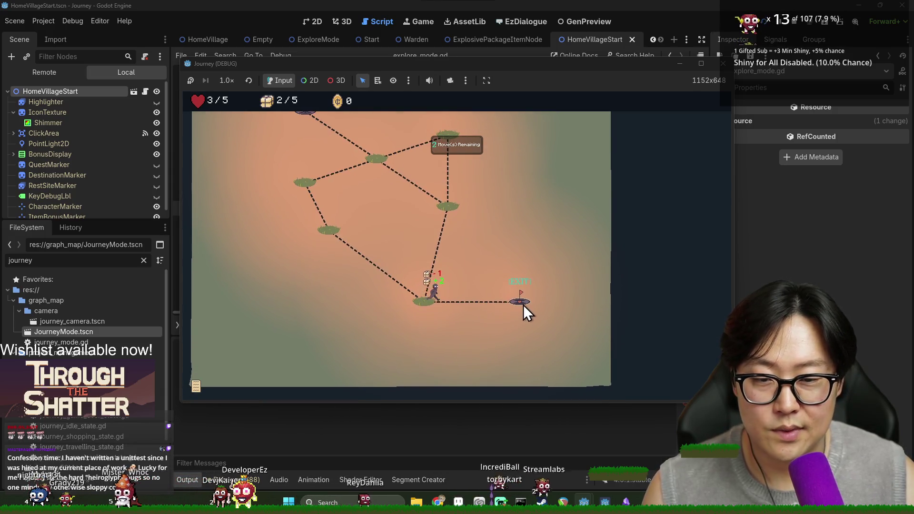
{"action": "left_click", "coordinate": [524, 304]}
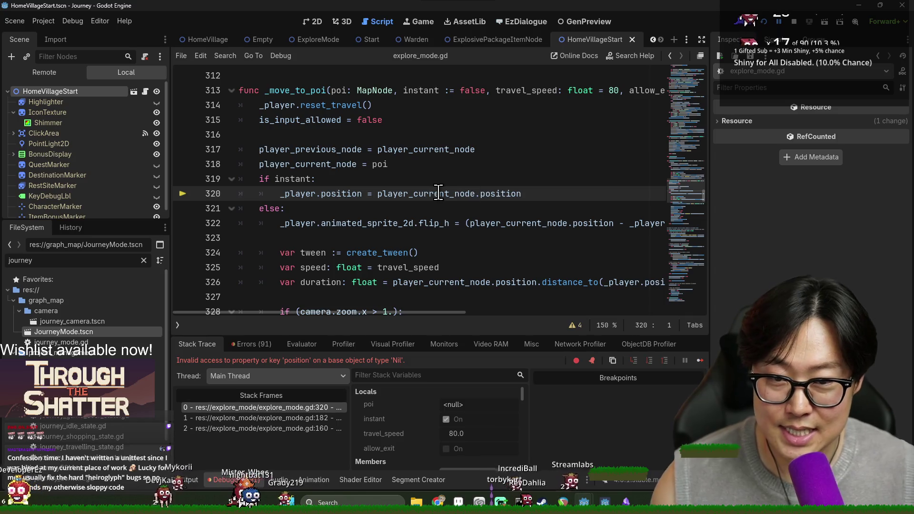
- Inspect player_current_node at line 320 to see the Nil position
{"action": "mouse_move", "coordinate": [293, 197]}
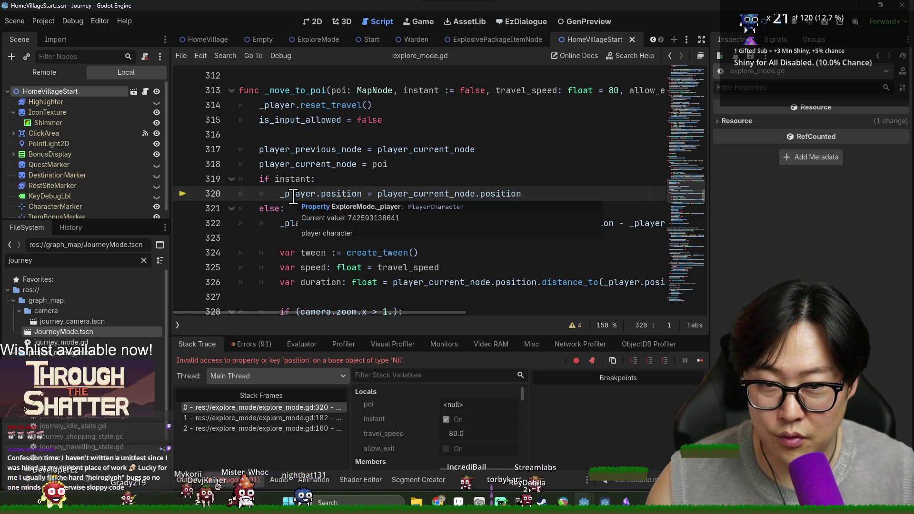
{"action": "double_click", "coordinate": [402, 196]}
{"action": "scroll", "coordinate": [403, 200], "scroll_direction": "up", "scroll_amount": 1}
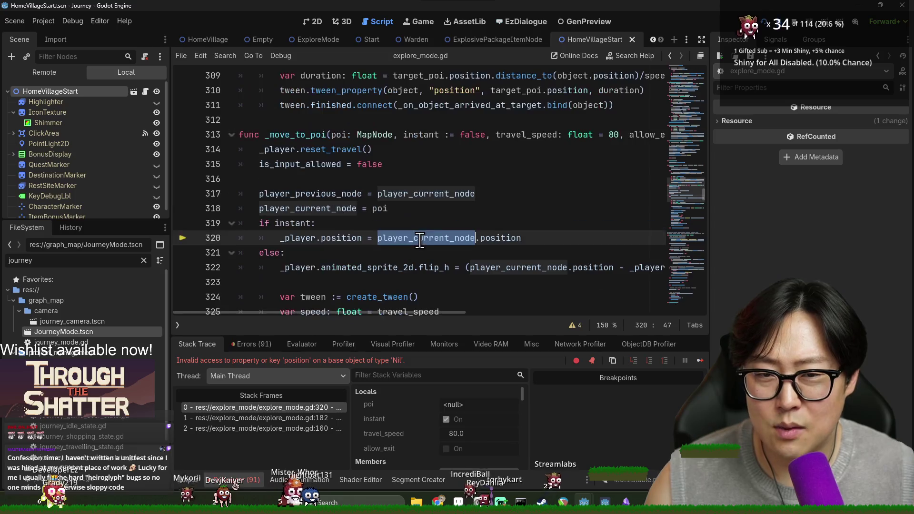
{"action": "mouse_move", "coordinate": [405, 194]}
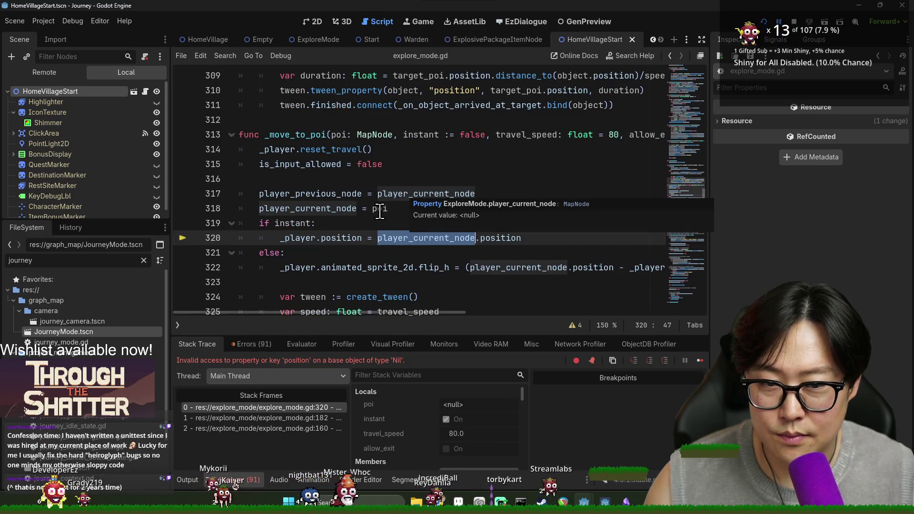
- Inspect start_node in the line-182 caller frame, stop the debug session and filter files for 'homevi'
{"action": "left_click", "coordinate": [305, 419]}
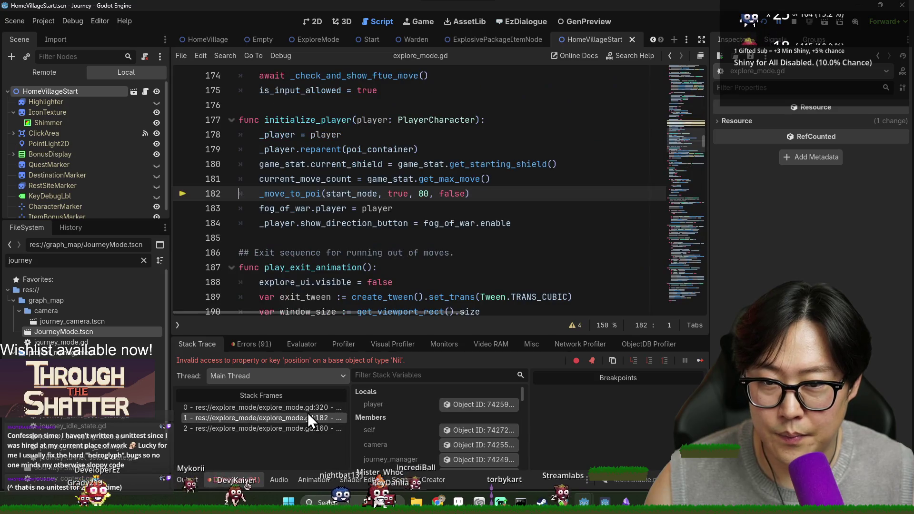
{"action": "double_click", "coordinate": [346, 195]}
{"action": "scroll", "coordinate": [337, 289], "scroll_direction": "up", "scroll_amount": 1}
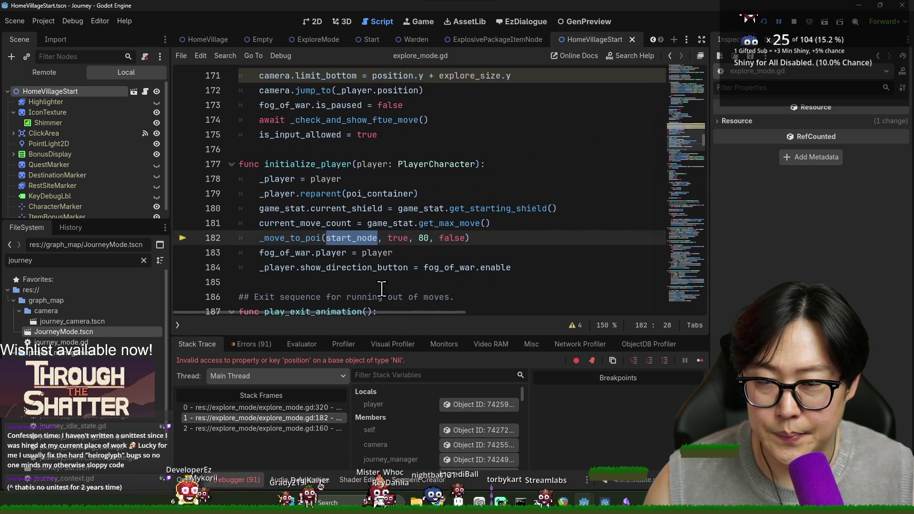
{"action": "scroll", "coordinate": [381, 289], "scroll_direction": "up", "scroll_amount": 3}
{"action": "left_click", "coordinate": [794, 22]}
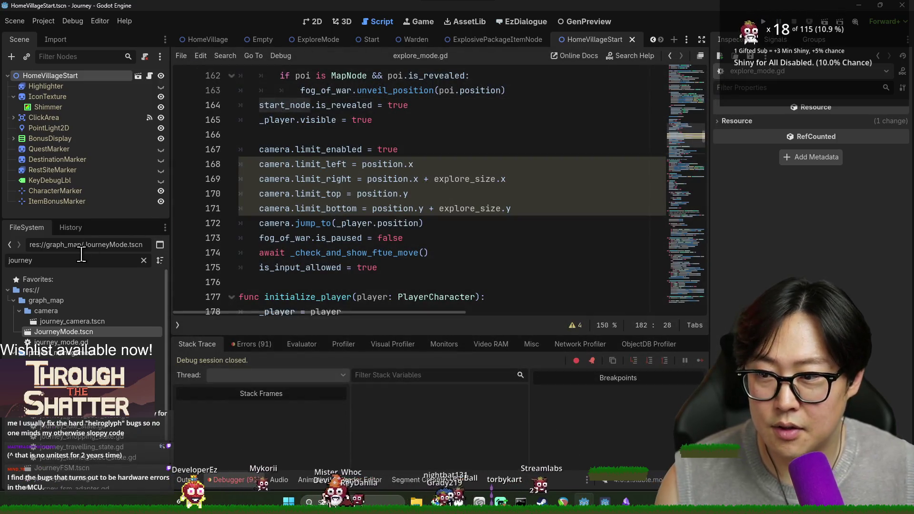
{"action": "type", "text": "home"}
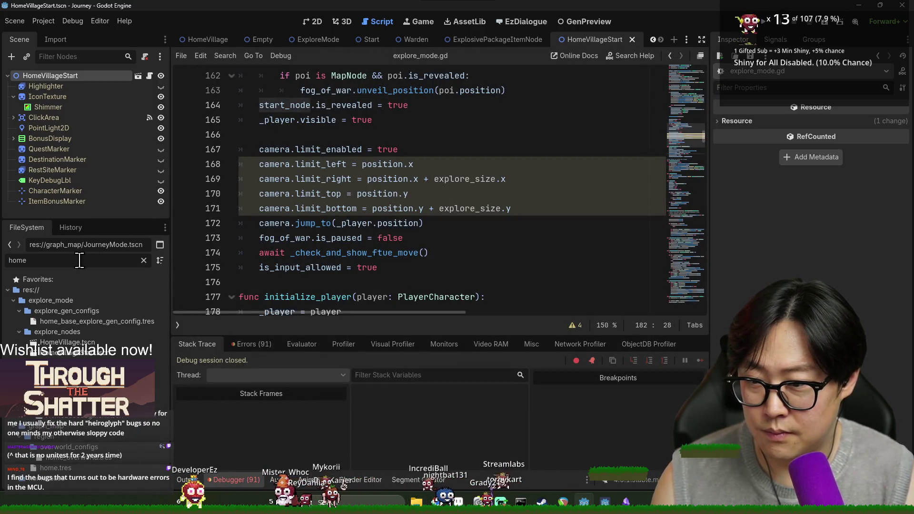
{"action": "type", "text": "vi"}
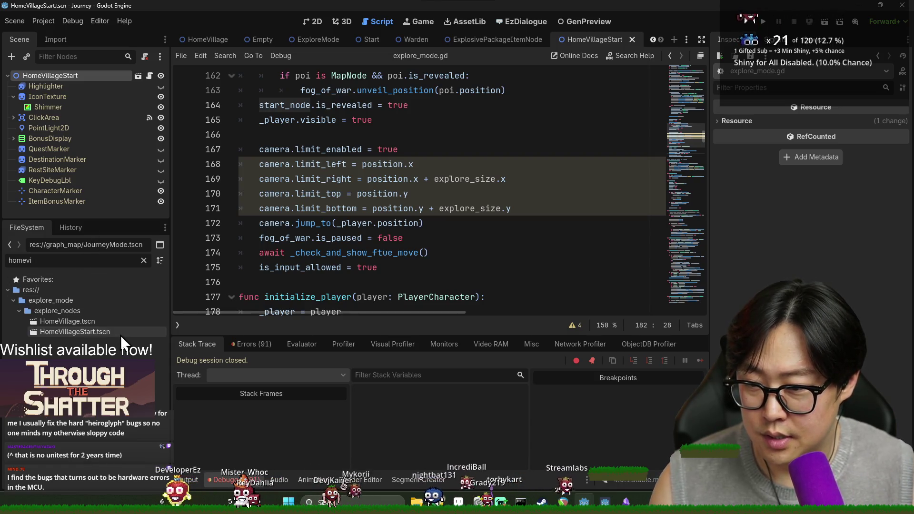
- Open the Start and HomeVillageStart scene scripts and select the ExploreMapNode base class
{"action": "left_click", "coordinate": [121, 333]}
{"action": "left_click", "coordinate": [145, 76]}
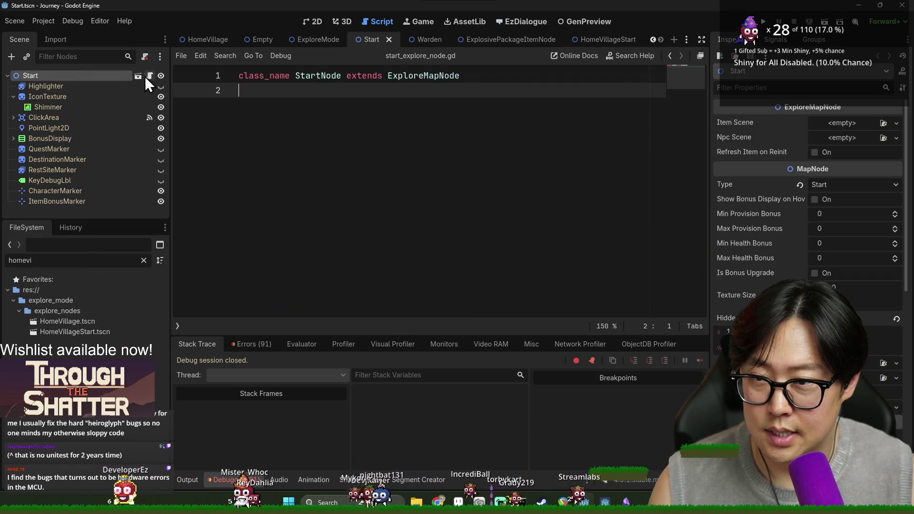
{"action": "double_click", "coordinate": [417, 76]}
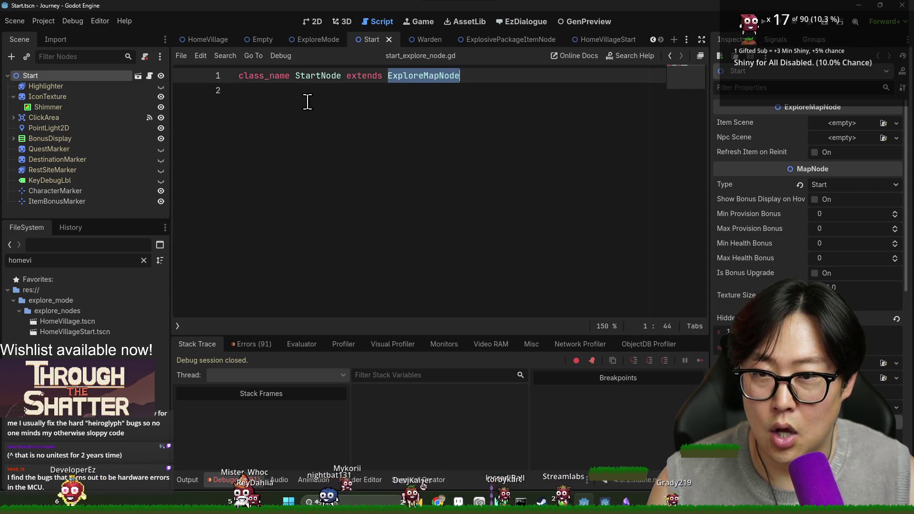
{"action": "double_click", "coordinate": [122, 332]}
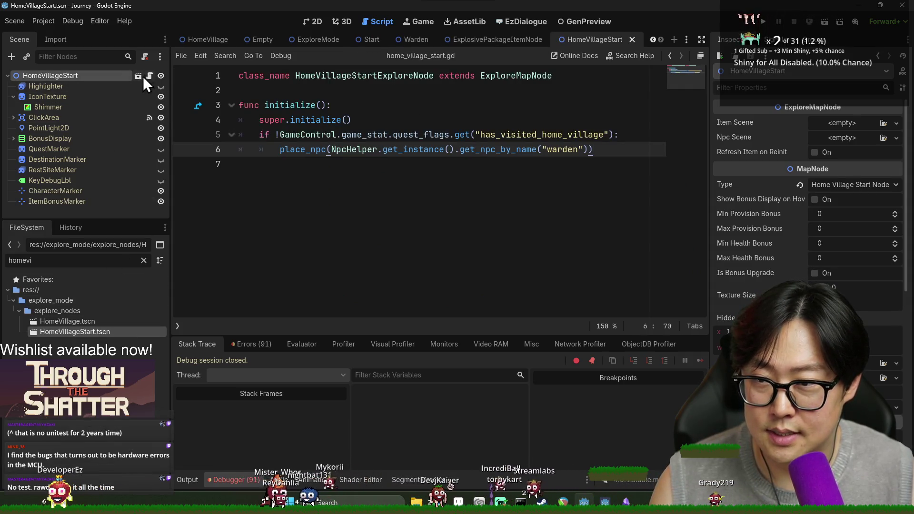
{"action": "double_click", "coordinate": [498, 76]}
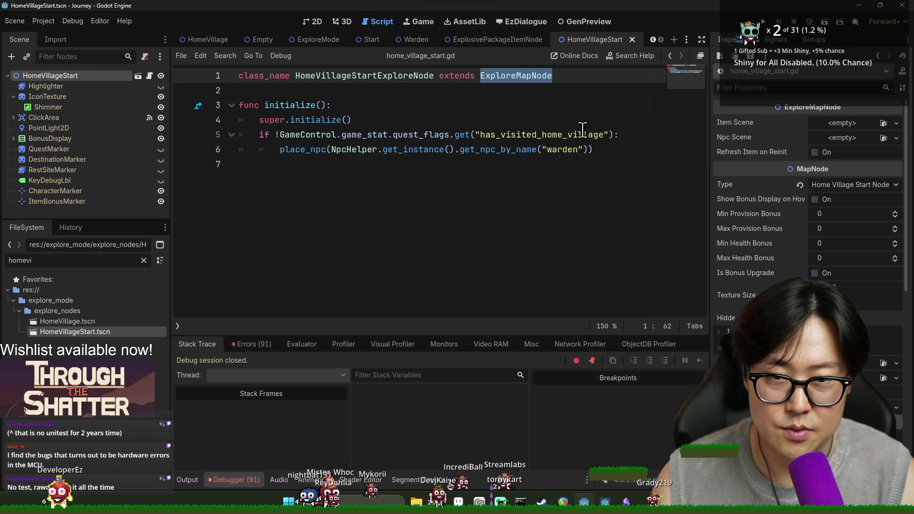
- Change HomeVillageStart's base class to StartNode, save, and launch the game with F5
{"action": "key", "text": "BackSpace"}
{"action": "key", "text": "BackSpace"}
{"action": "key", "text": "BackSpace"}
{"action": "type", "text": "Node"}
{"action": "key", "text": "ctrl+s"}
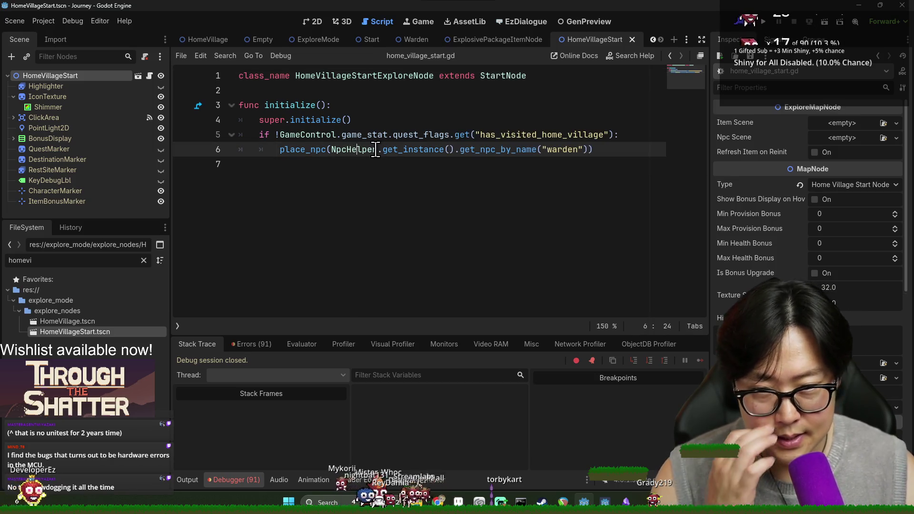
{"action": "key", "text": "F5"}
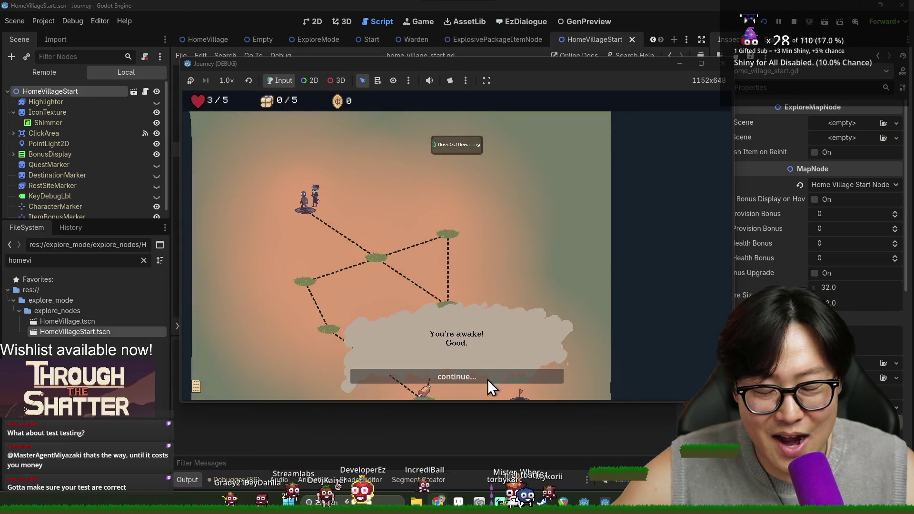
- Finish the warden's dialog, walk the nodes to EXIT and dismiss the farewell dialog
{"action": "left_click", "coordinate": [487, 379]}
{"action": "left_click", "coordinate": [487, 380]}
{"action": "left_click", "coordinate": [487, 380]}
{"action": "left_click", "coordinate": [375, 261]}
{"action": "left_click", "coordinate": [450, 311]}
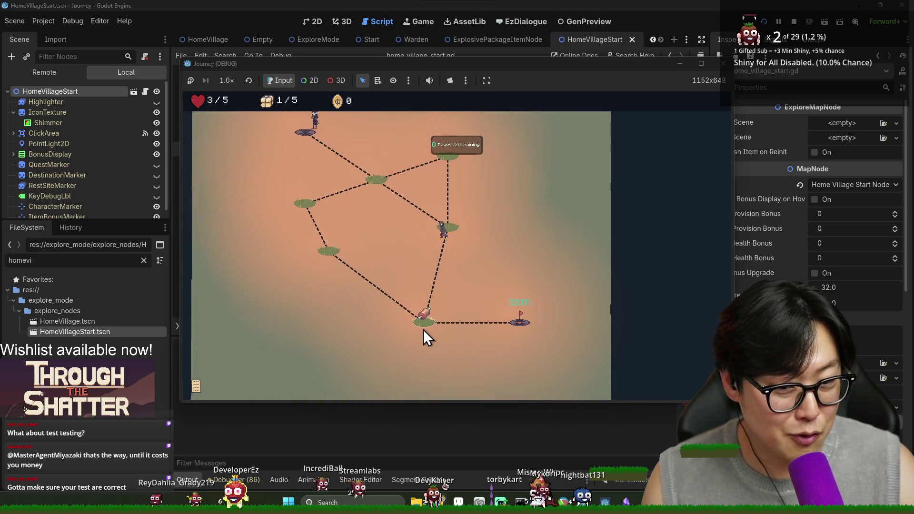
{"action": "left_click", "coordinate": [423, 328]}
{"action": "left_click", "coordinate": [519, 325]}
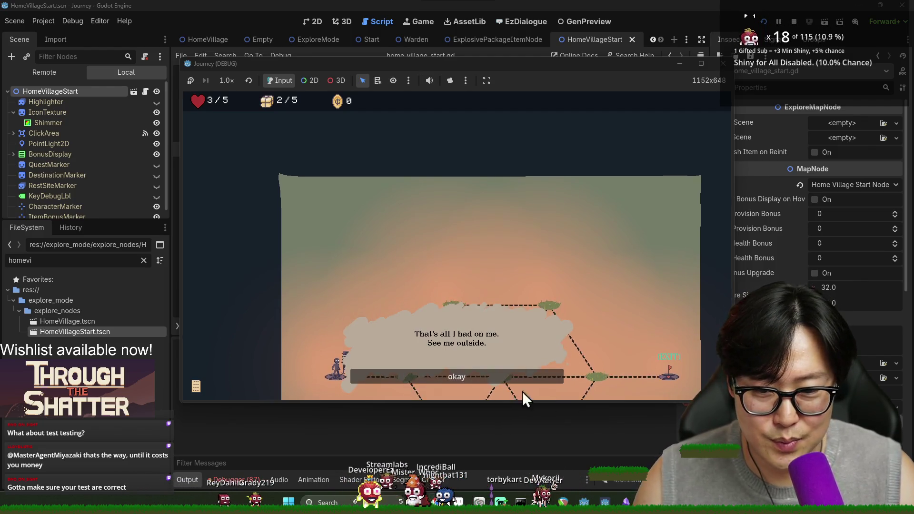
{"action": "left_click", "coordinate": [472, 370]}
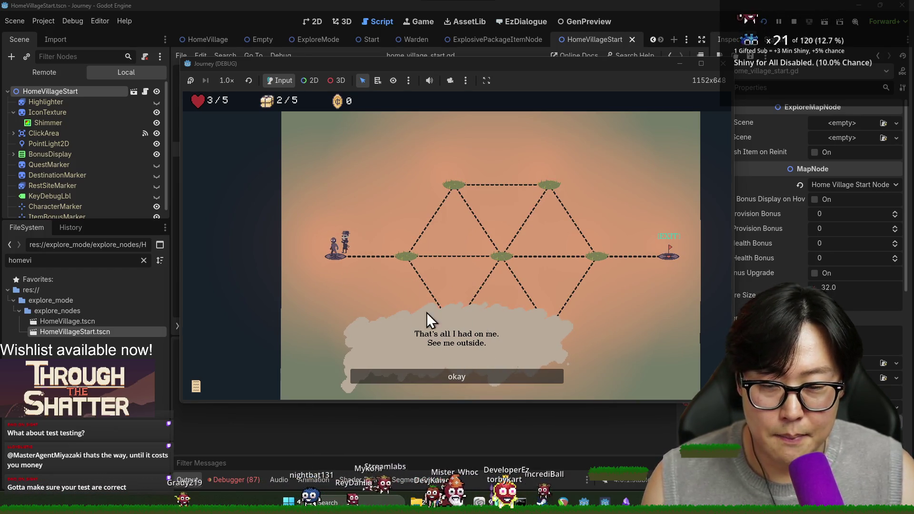
- Open warden.ezd in the EzDialogue tab and select the warden_repeat_on_intro #12 node
{"action": "left_click", "coordinate": [630, 1]}
{"action": "left_click", "coordinate": [531, 22]}
{"action": "left_click", "coordinate": [348, 196]}
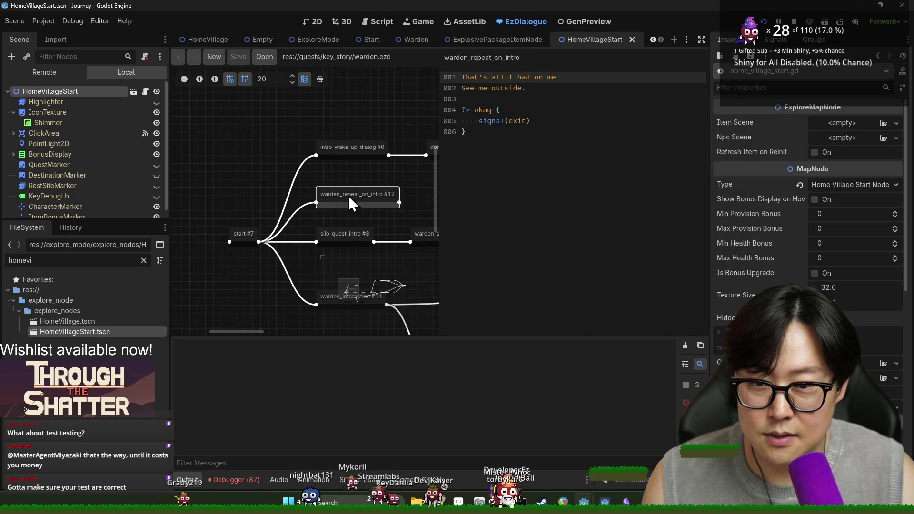
- Inspect the warden_in_intro condition in the start #7 node, then switch to the Start scene
{"action": "left_click", "coordinate": [243, 235]}
{"action": "double_click", "coordinate": [538, 142]}
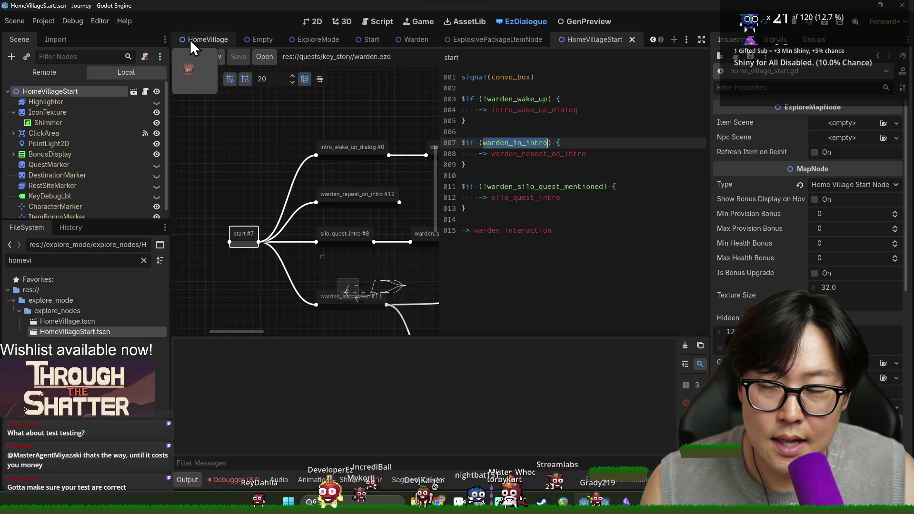
{"action": "left_click", "coordinate": [369, 41]}
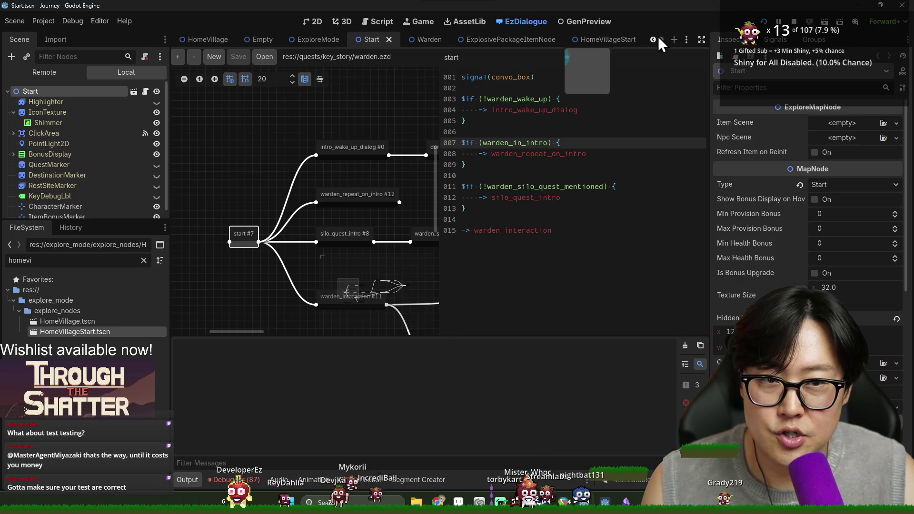
- Open the JourneyMode scene via a 'journey' filter, then HomeVillage's script via 'home_'
{"action": "type", "text": "journey"}
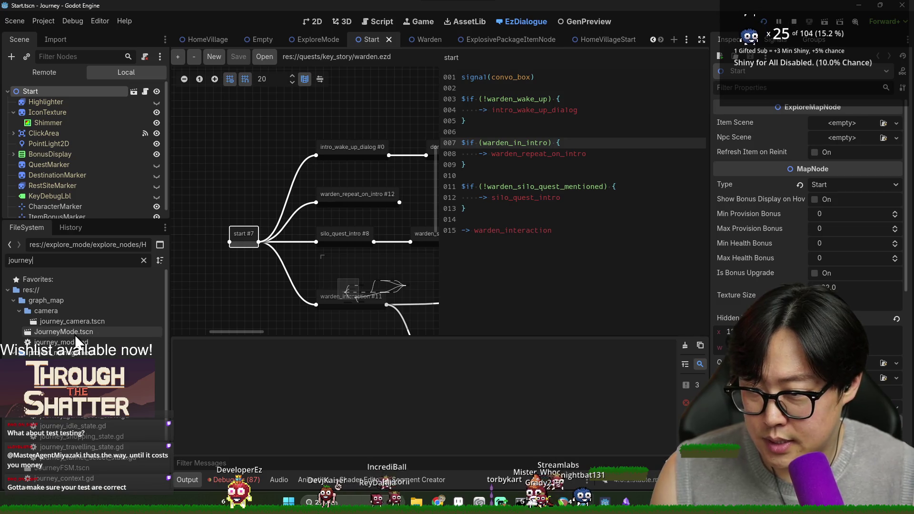
{"action": "left_click", "coordinate": [75, 334]}
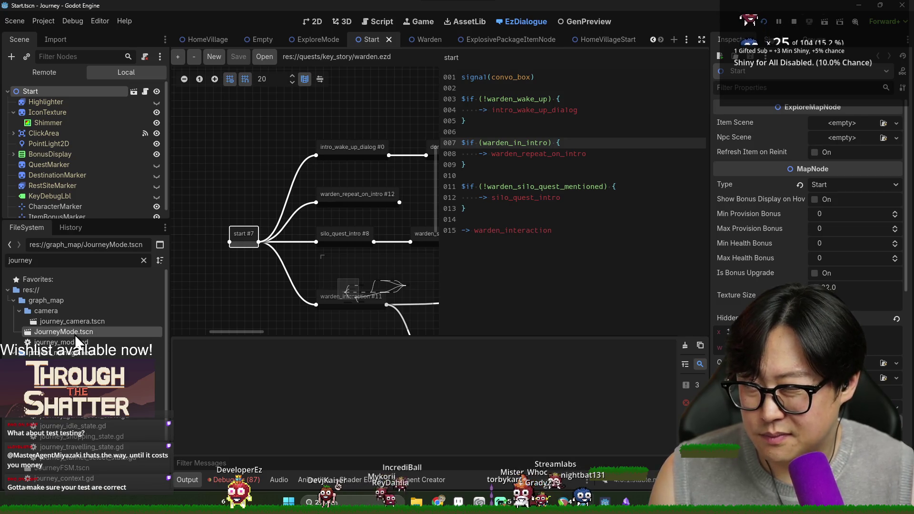
{"action": "double_click", "coordinate": [75, 333]}
{"action": "type", "text": "home_"}
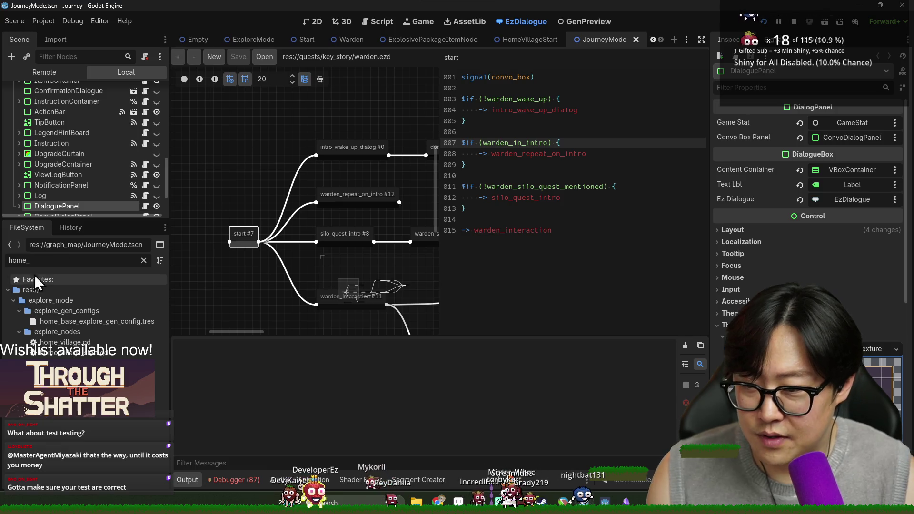
{"action": "key", "text": "BackSpace"}
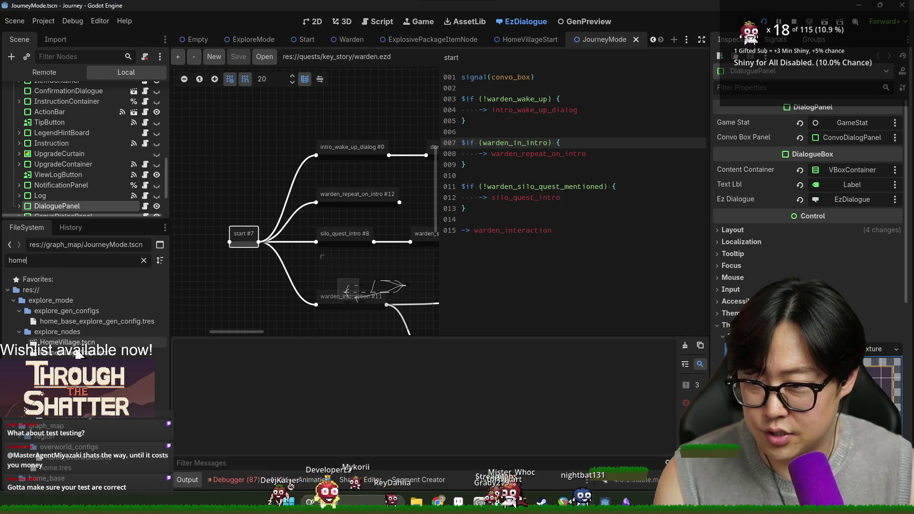
{"action": "double_click", "coordinate": [67, 342]}
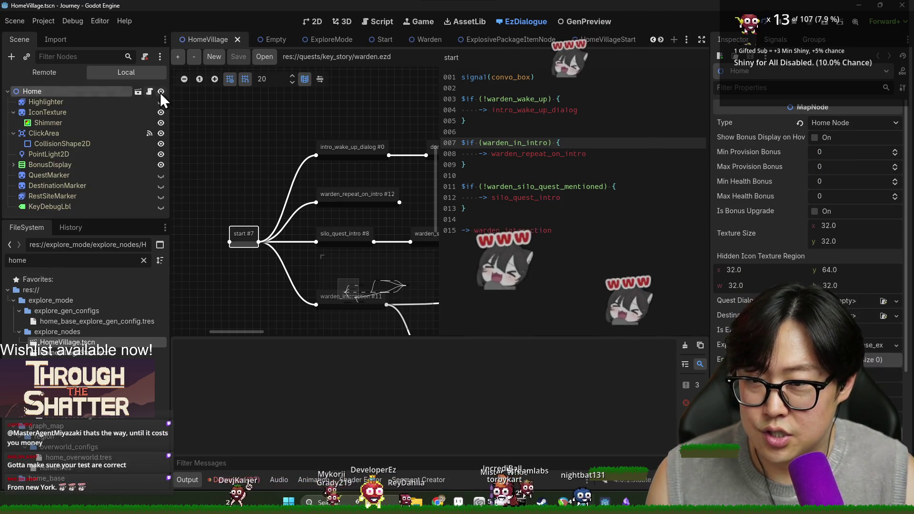
{"action": "left_click", "coordinate": [149, 91]}
- Review the game_stat warden_in_intro flag check in on_explore_exit and save home_village.gd
{"action": "double_click", "coordinate": [302, 136]}
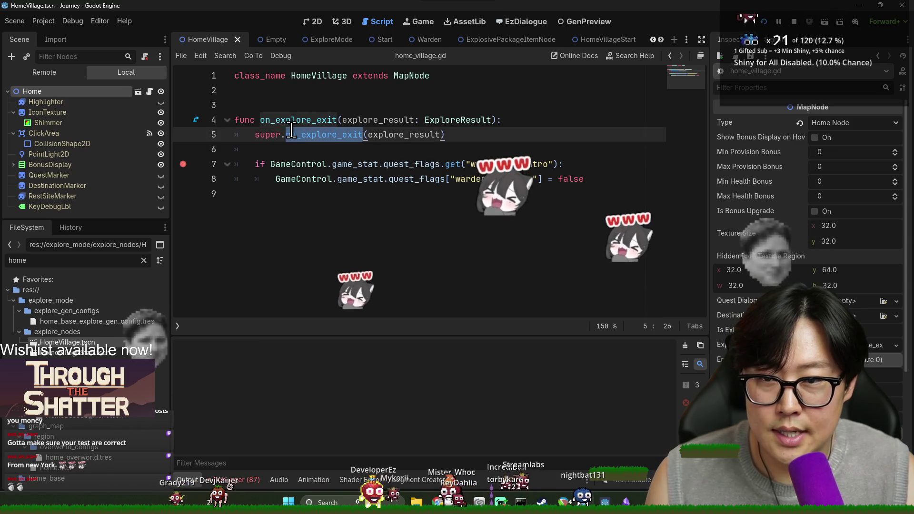
{"action": "double_click", "coordinate": [367, 164]}
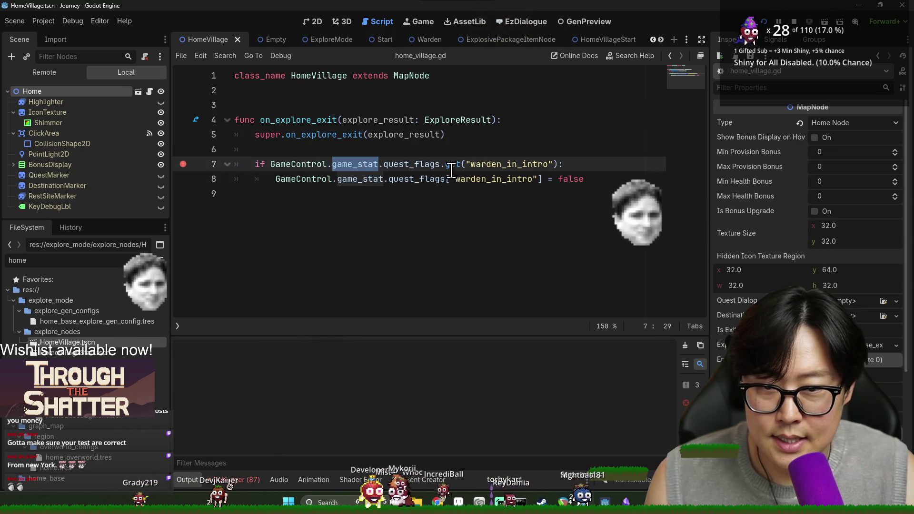
{"action": "double_click", "coordinate": [493, 179]}
{"action": "key", "text": "Escape"}
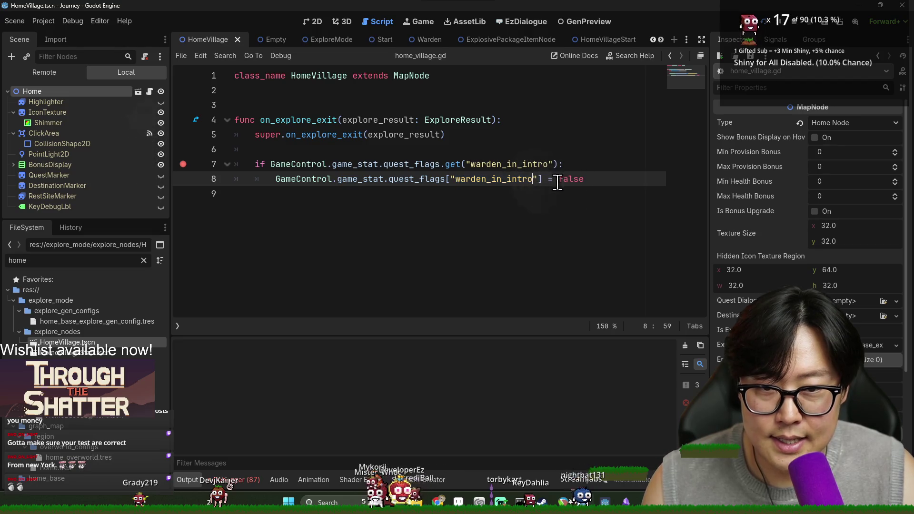
{"action": "key", "text": "ctrl+s"}
- Delete the extra blank line above the function and jump to map_node.gd's on_explore_exit
{"action": "double_click", "coordinate": [428, 182]}
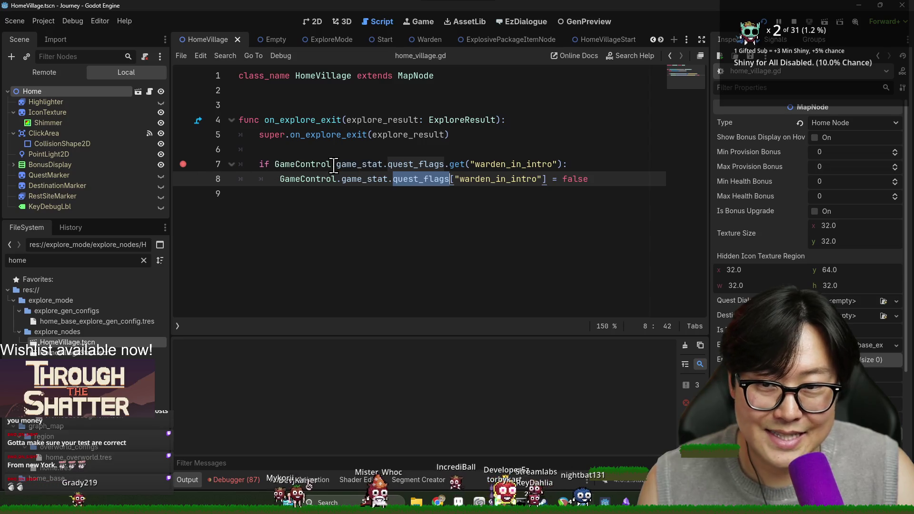
{"action": "left_click", "coordinate": [305, 119]}
{"action": "left_click", "coordinate": [311, 106]}
{"action": "key", "text": "BackSpace"}
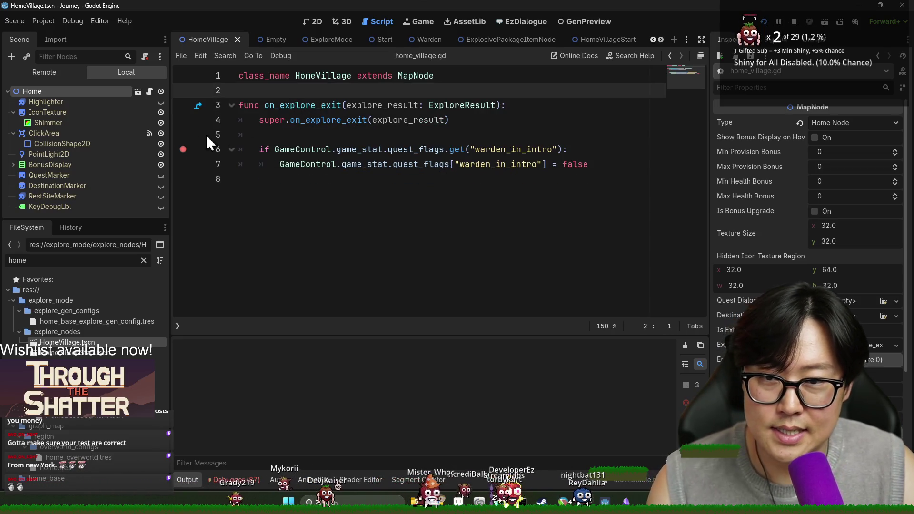
{"action": "left_click", "coordinate": [302, 119], "text": "ctrl"}
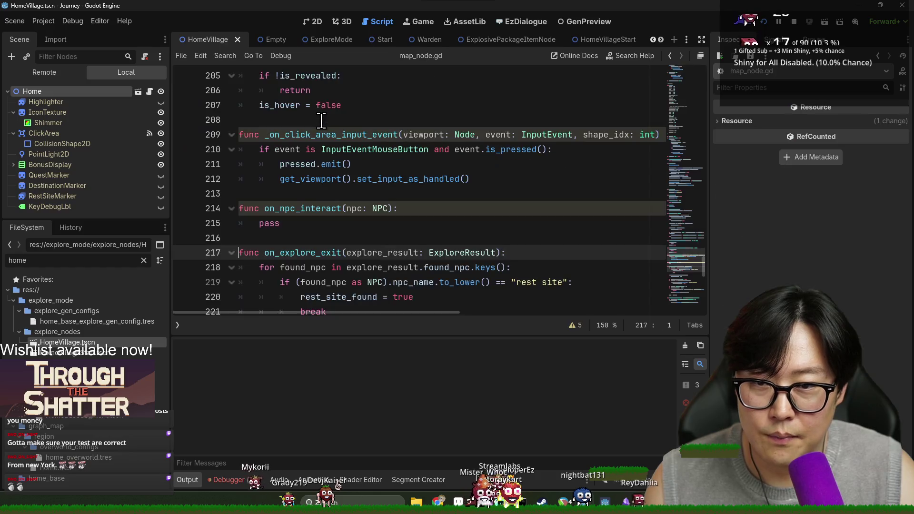
- Review map_node.gd, return to home_village.gd and search for on_explore_exit
{"action": "scroll", "coordinate": [331, 192], "scroll_direction": "down", "scroll_amount": 5}
{"action": "scroll", "coordinate": [331, 195], "scroll_direction": "down", "scroll_amount": 4}
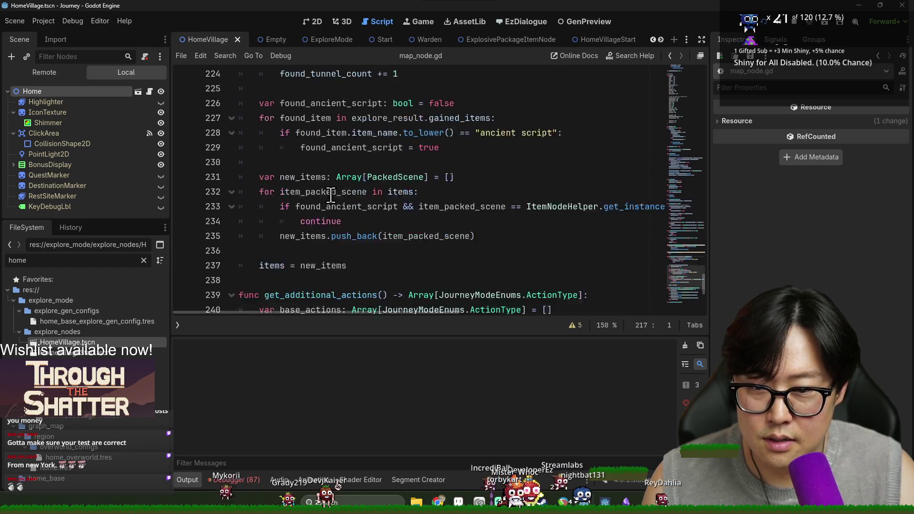
{"action": "scroll", "coordinate": [329, 167], "scroll_direction": "down", "scroll_amount": 4}
{"action": "scroll", "coordinate": [333, 172], "scroll_direction": "up", "scroll_amount": 8}
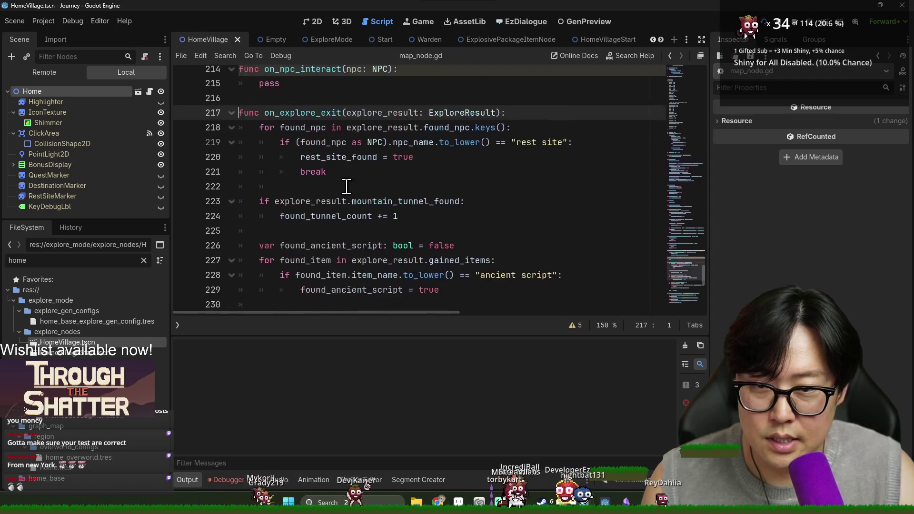
{"action": "key", "text": "alt+Left"}
{"action": "double_click", "coordinate": [307, 106]}
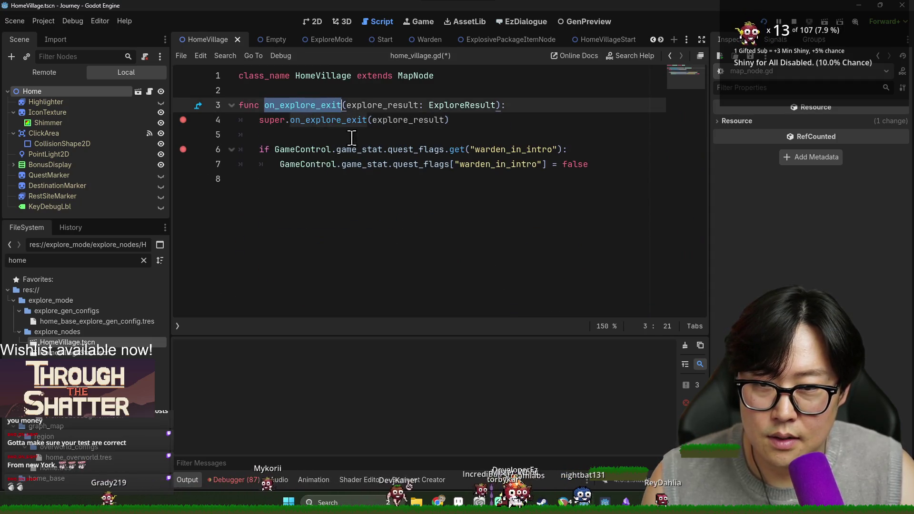
{"action": "key", "text": "ctrl+f"}
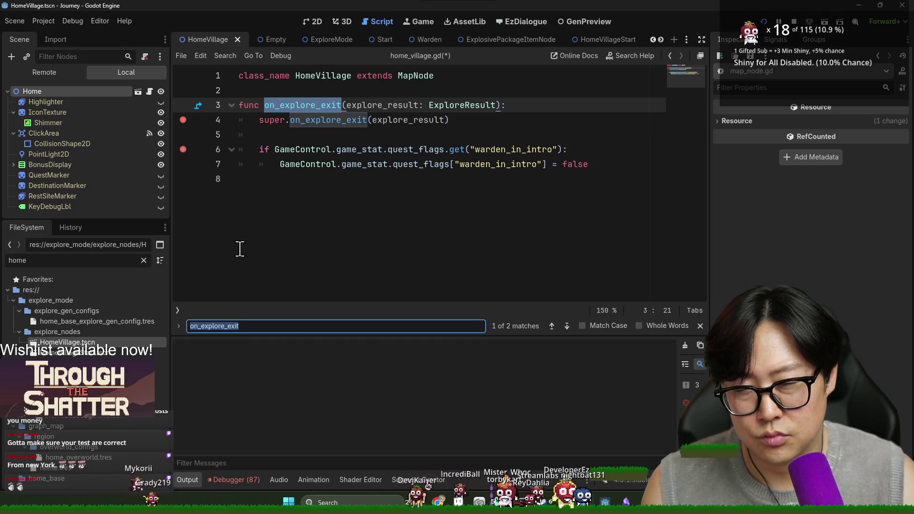
- Filter files for 'journey', open journey_mode.gd and search it for 'intro_'
{"action": "double_click", "coordinate": [128, 260]}
{"action": "type", "text": "journey"}
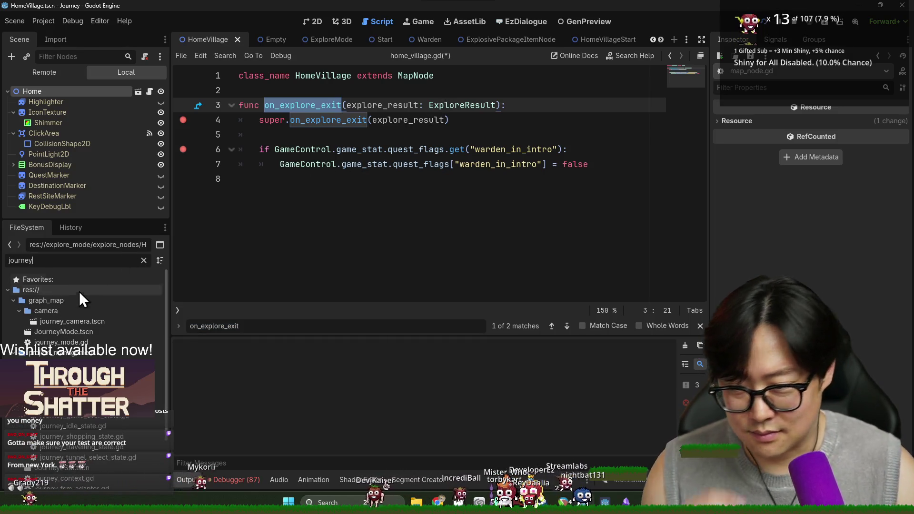
{"action": "double_click", "coordinate": [61, 343]}
{"action": "key", "text": "ctrl+f"}
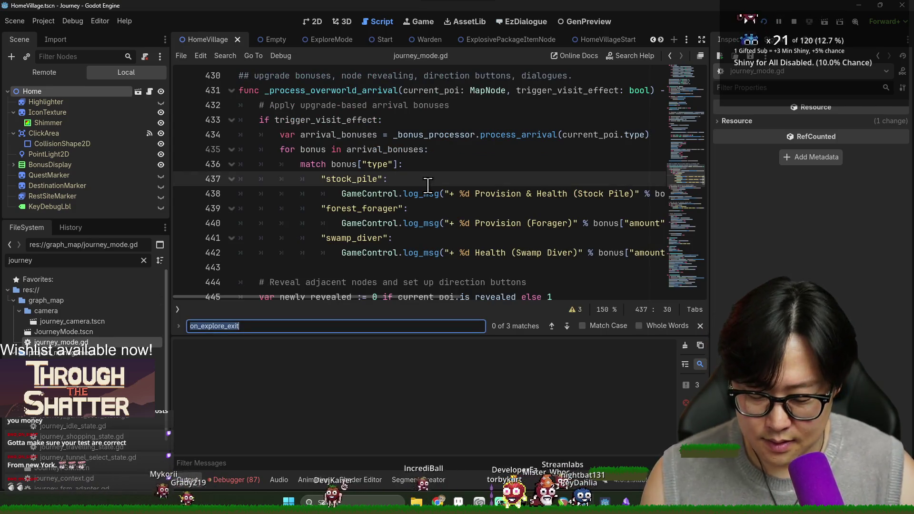
{"action": "type", "text": "intro_"}
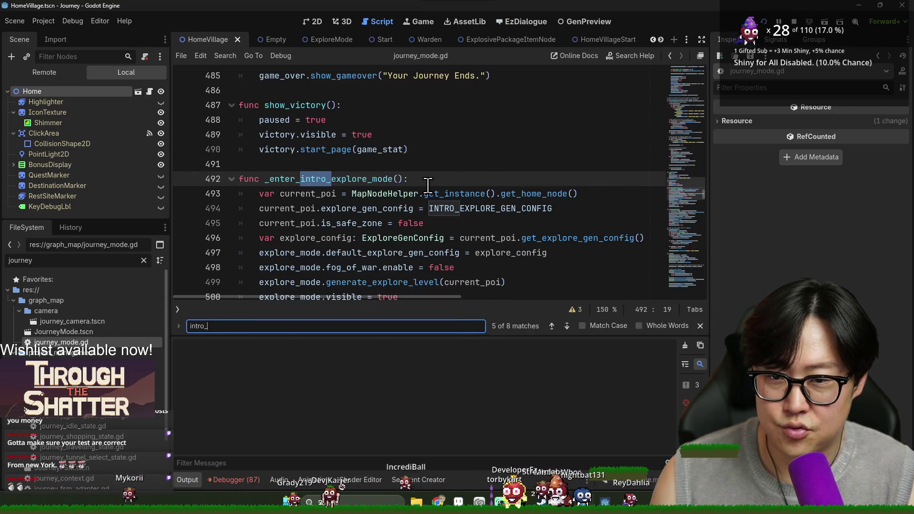
- Follow get_home_node on line 493 to its definition returning HOME_VILLAGE, then go back
{"action": "double_click", "coordinate": [309, 193]}
{"action": "double_click", "coordinate": [455, 193]}
{"action": "double_click", "coordinate": [532, 193]}
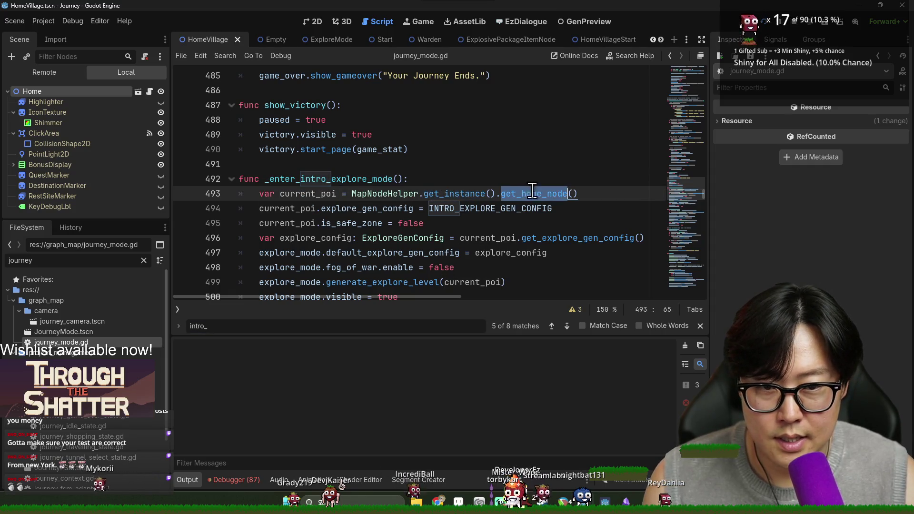
{"action": "left_click", "coordinate": [528, 190], "text": "ctrl"}
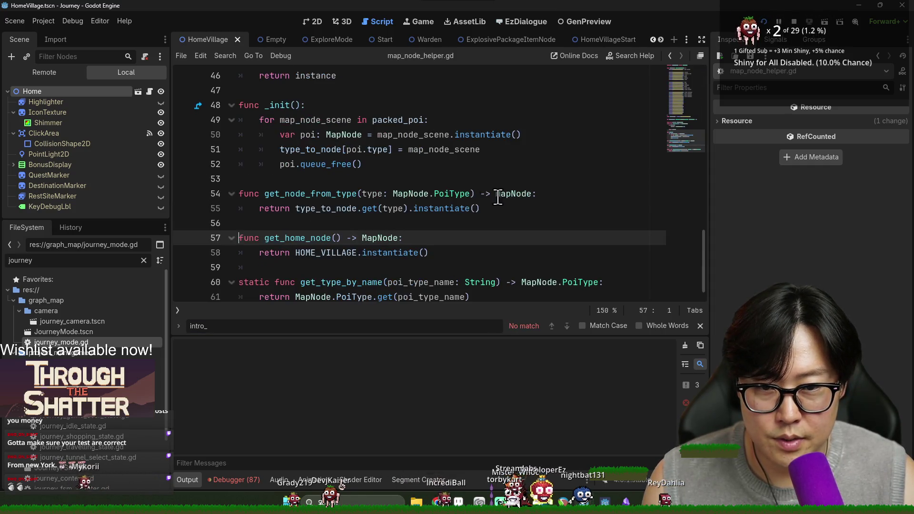
{"action": "double_click", "coordinate": [354, 251]}
{"action": "key", "text": "alt+Left"}
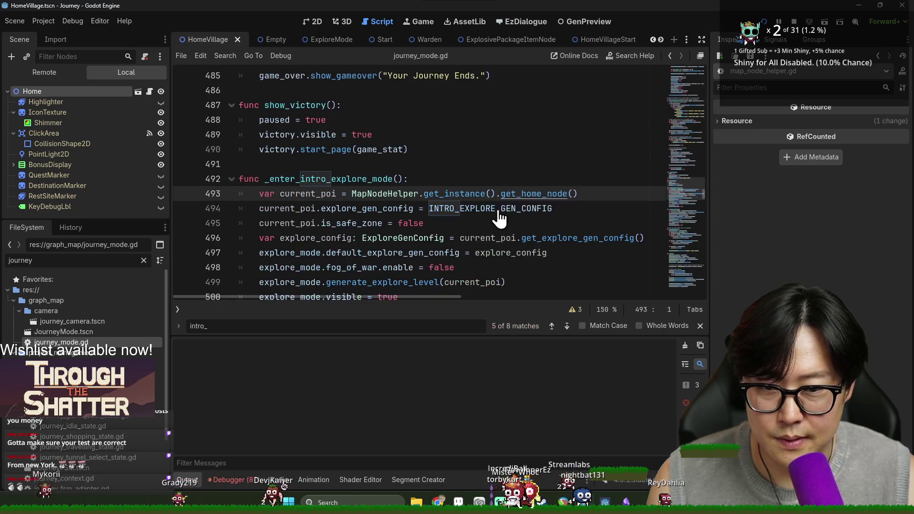
- Open the generate_explore_level definition from line 499 and examine its explore_source parameter
{"action": "double_click", "coordinate": [328, 195]}
{"action": "scroll", "coordinate": [417, 213], "scroll_direction": "down", "scroll_amount": 2}
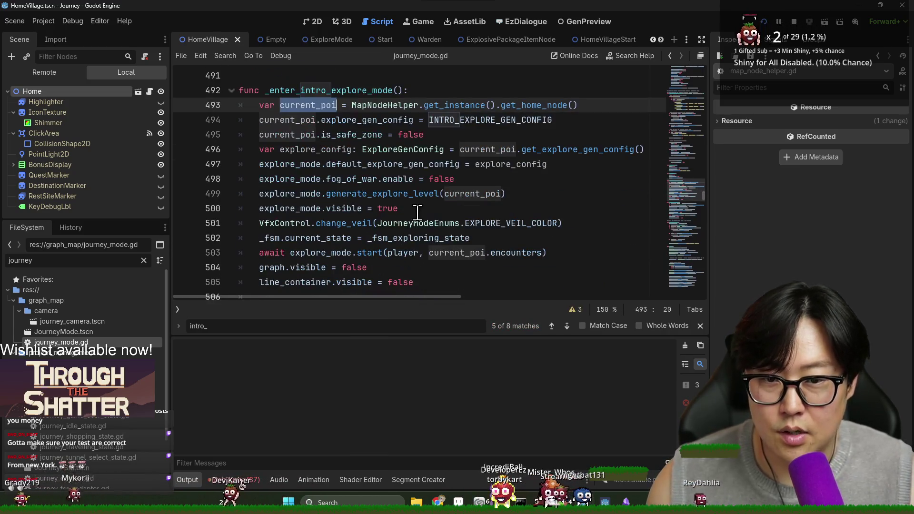
{"action": "double_click", "coordinate": [381, 193]}
{"action": "left_click", "coordinate": [475, 194]}
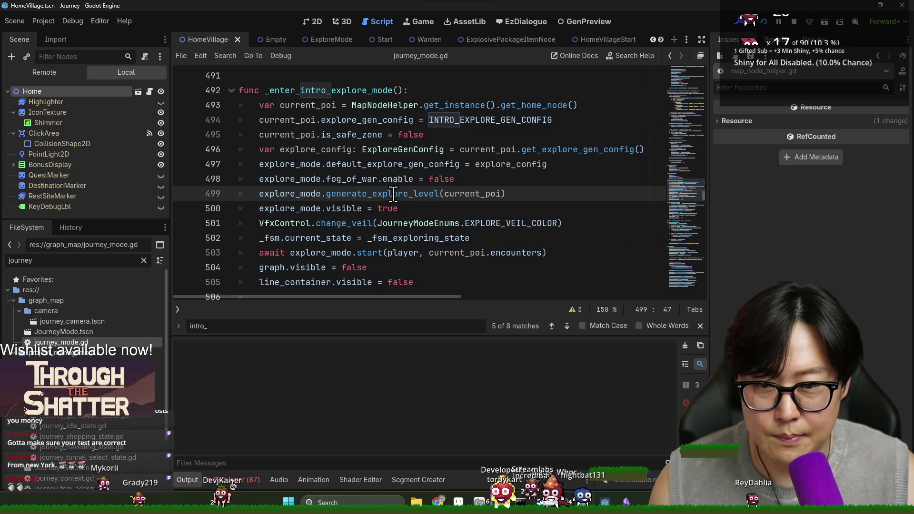
{"action": "left_click", "coordinate": [393, 194], "text": "ctrl"}
{"action": "double_click", "coordinate": [415, 194]}
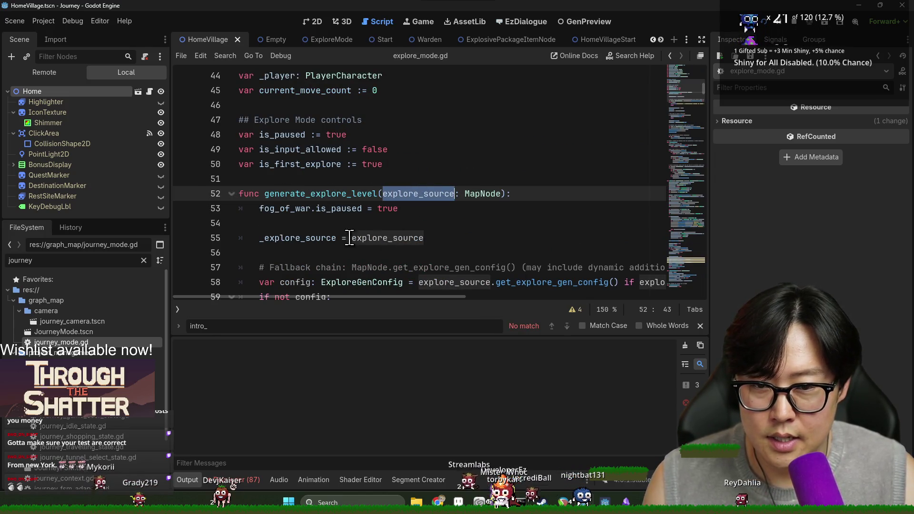
{"action": "double_click", "coordinate": [300, 238]}
- Search explore_mode.gd for 'on_exp', then view the HomeVillageStart and HomeVillage scripts
{"action": "key", "text": "ctrl+f"}
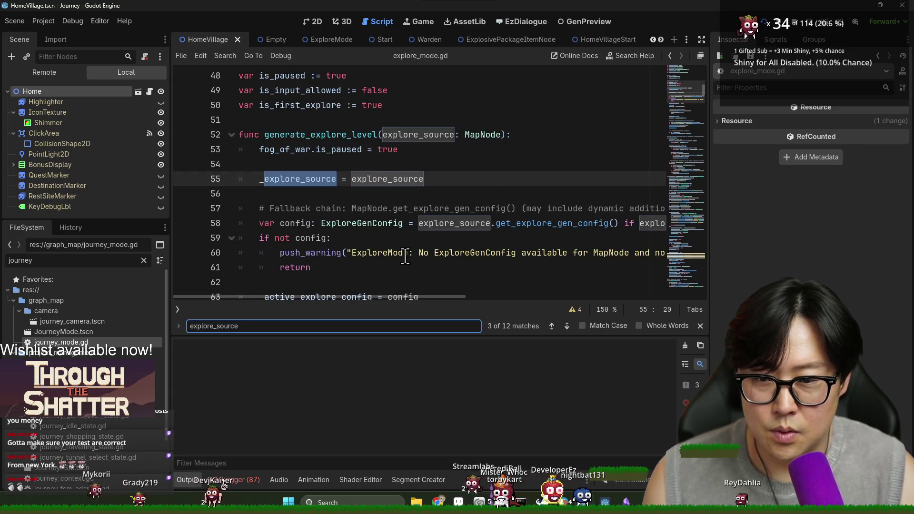
{"action": "type", "text": ".on"}
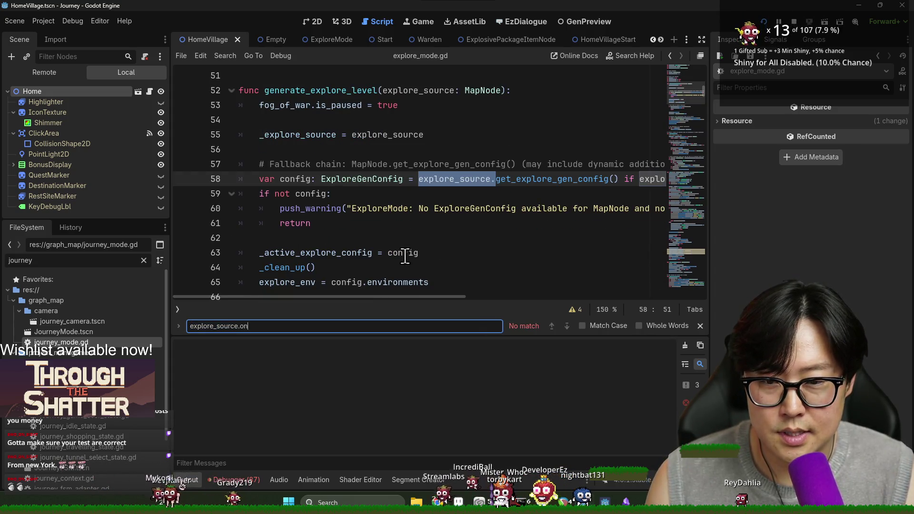
{"action": "key", "text": "ctrl+BackSpace"}
{"action": "key", "text": "ctrl+BackSpace"}
{"action": "key", "text": "ctrl+BackSpace"}
{"action": "type", "text": "on_exp"}
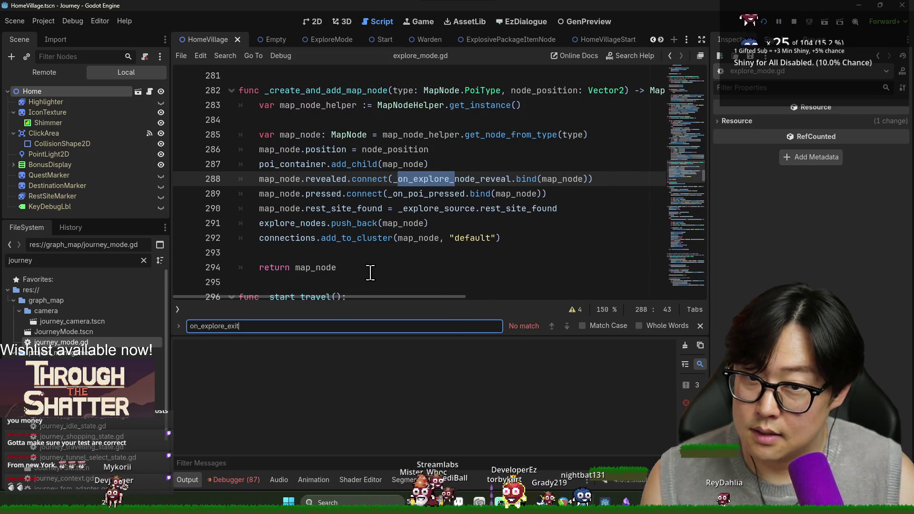
{"action": "left_click", "coordinate": [621, 40]}
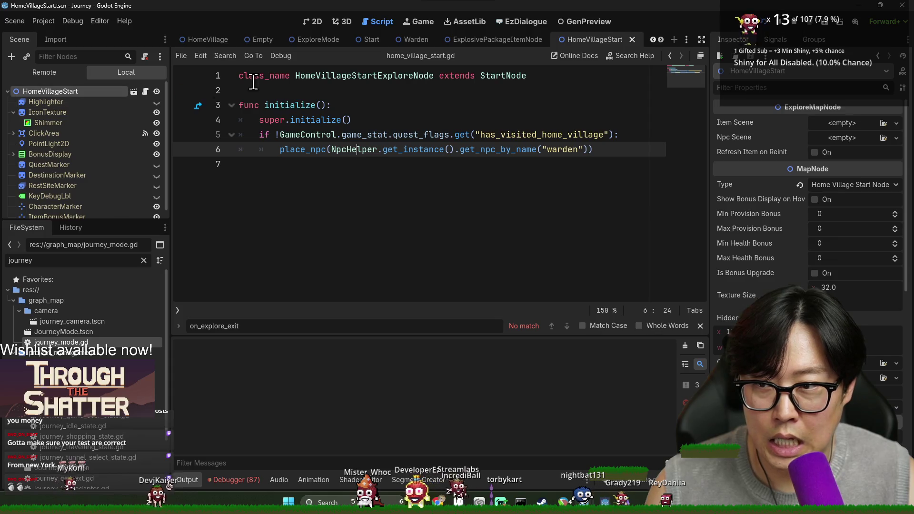
{"action": "left_click", "coordinate": [202, 40]}
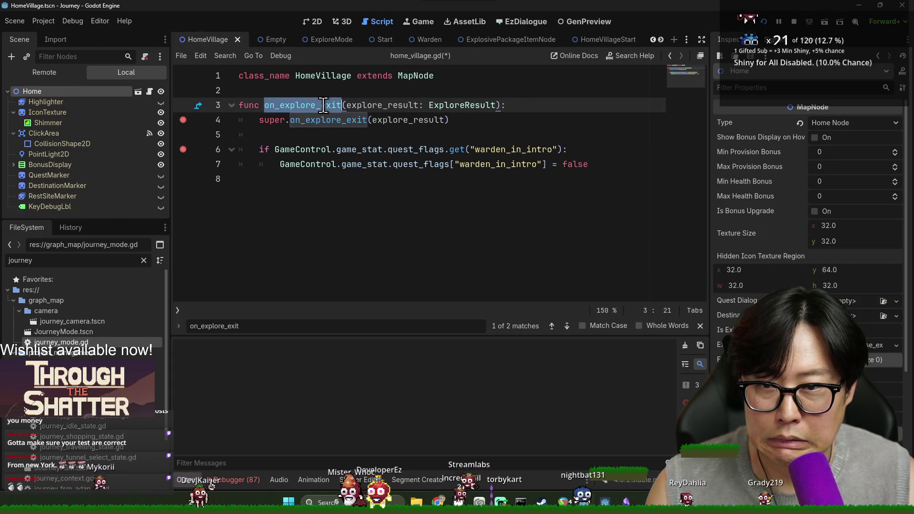
- Search all project files for on_explore_exit and enlarge the Search Results panel to show its 12 matches
{"action": "key", "text": "ctrl+shift+f"}
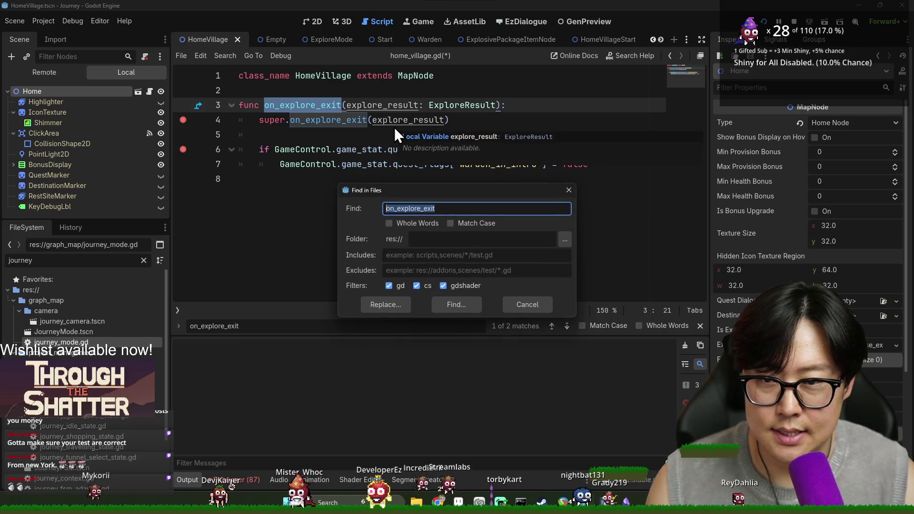
{"action": "key", "text": "Return"}
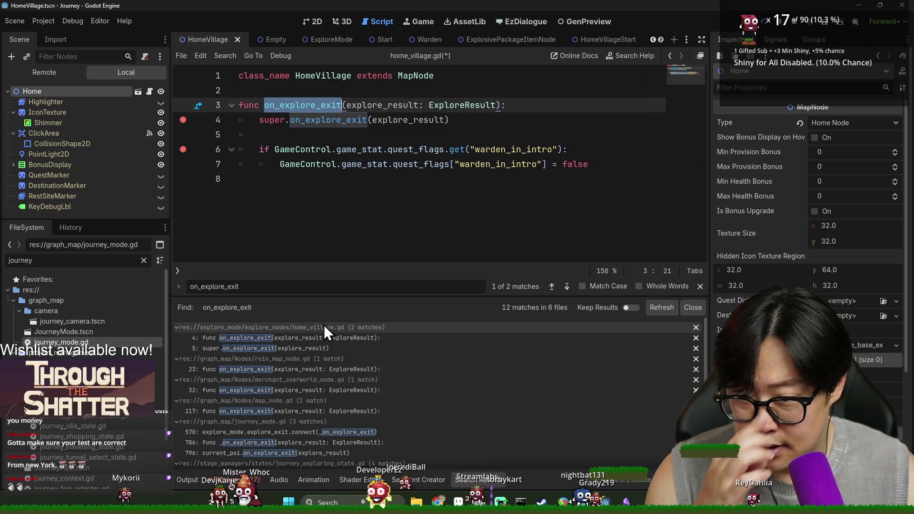
{"action": "left_click_drag", "start_coordinate": [333, 295], "coordinate": [333, 188]}
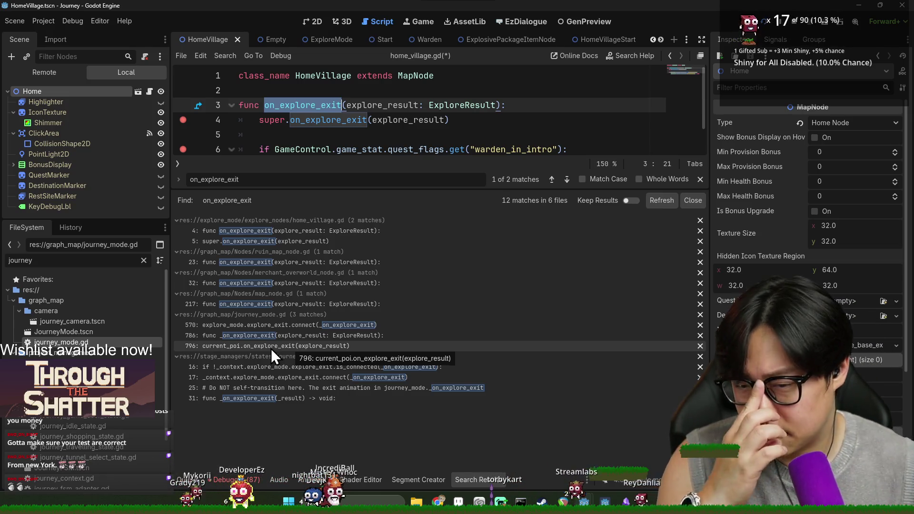
{"action": "left_click", "coordinate": [698, 180]}
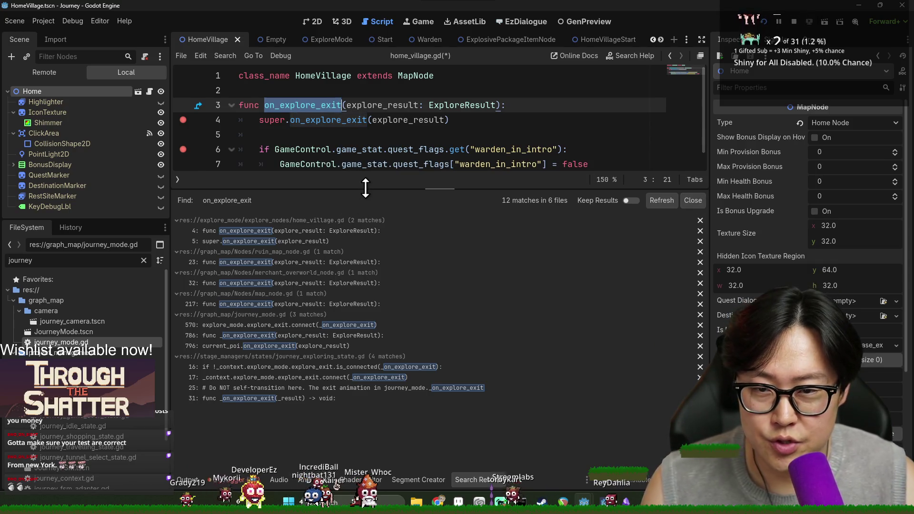
- Enlarge the code editor, hide the search results, and select lines at the end of on_explore_exit
{"action": "left_click_drag", "start_coordinate": [366, 188], "coordinate": [368, 350]}
{"action": "left_click", "coordinate": [449, 481]}
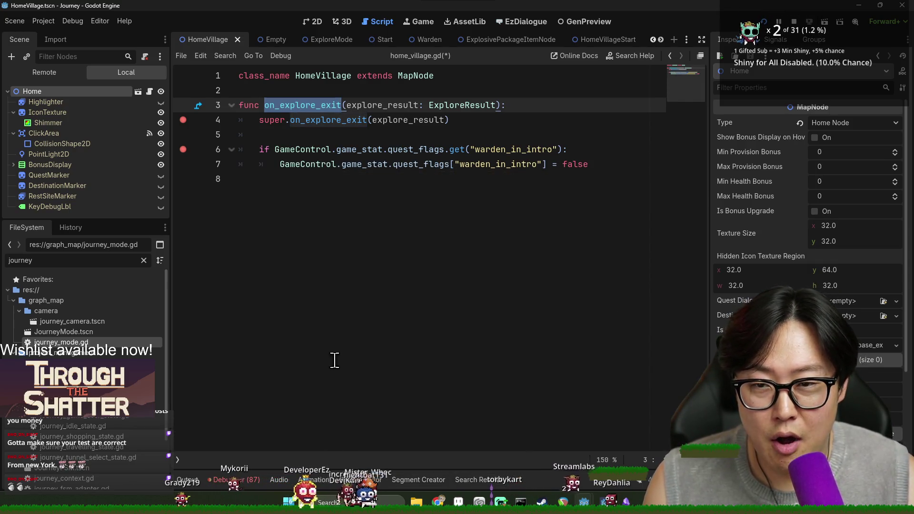
{"action": "left_click", "coordinate": [358, 189]}
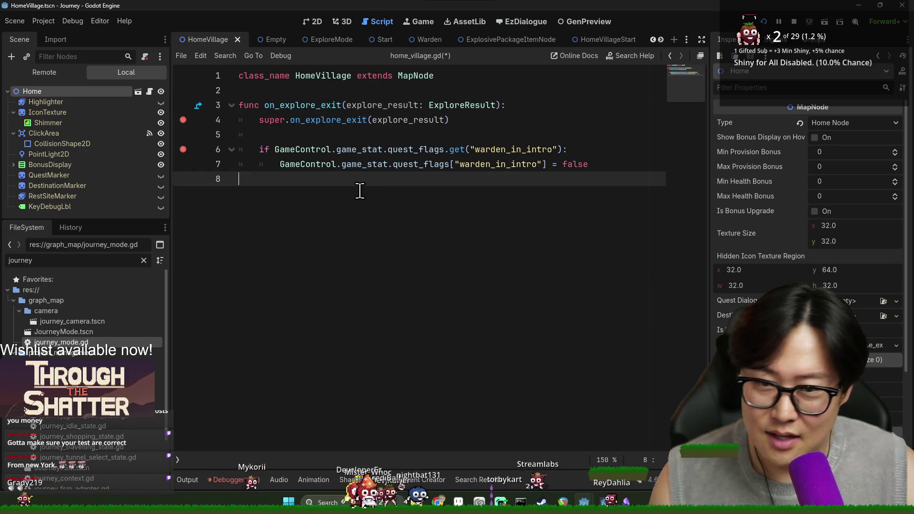
{"action": "left_click_drag", "start_coordinate": [509, 187], "coordinate": [255, 148]}
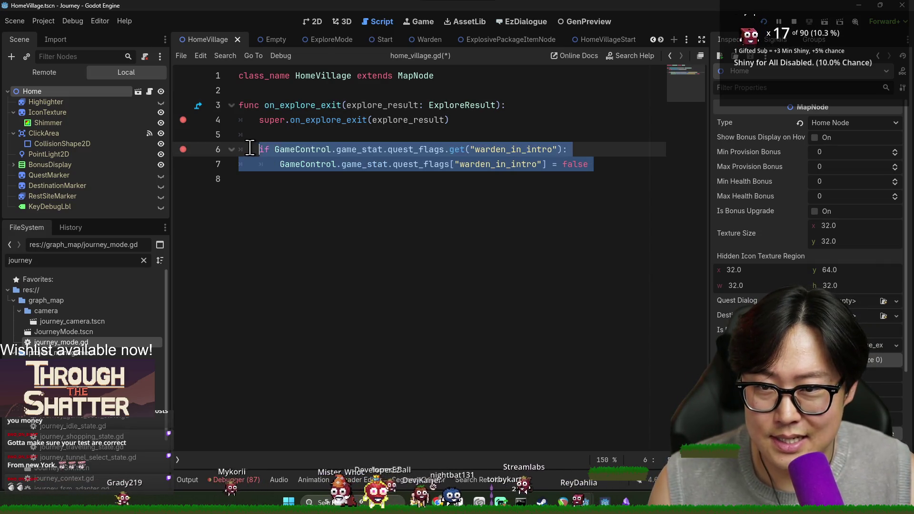
{"action": "left_click", "coordinate": [313, 179]}
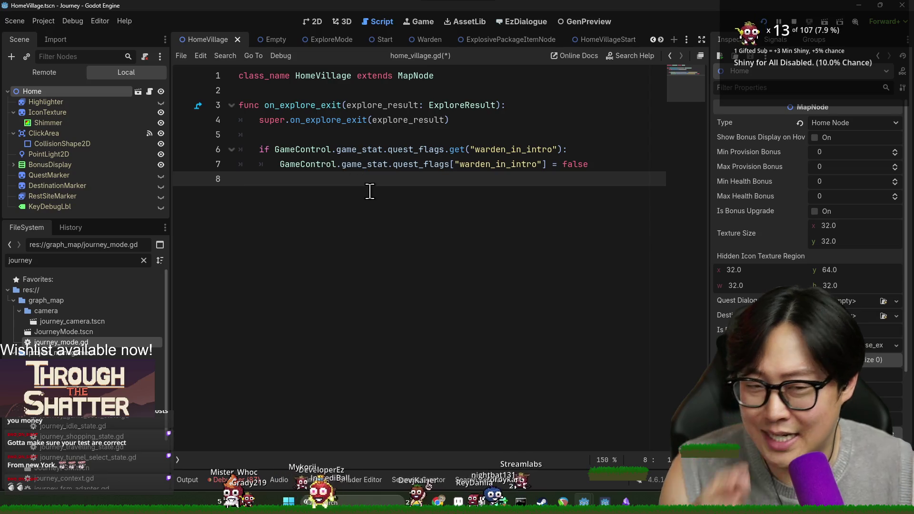
{"action": "left_click_drag", "start_coordinate": [318, 179], "coordinate": [217, 140]}
{"action": "left_click", "coordinate": [330, 194]}
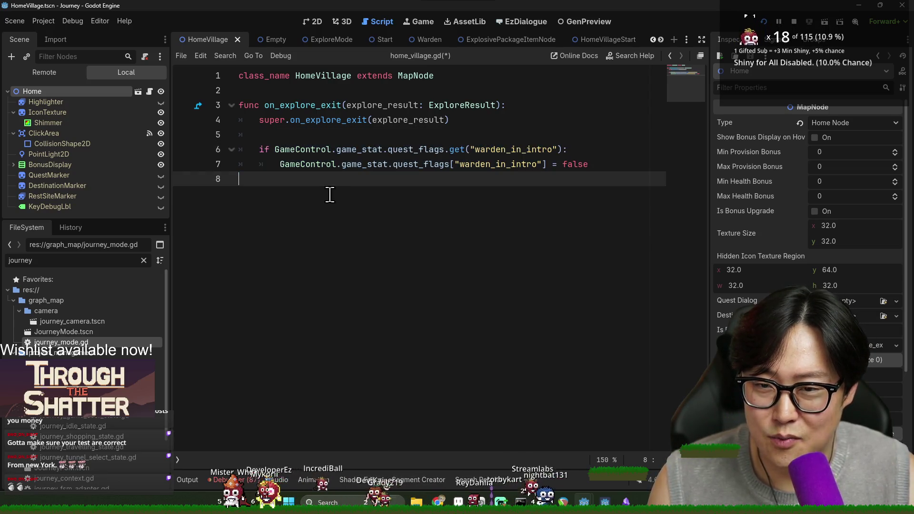
{"action": "key", "text": "shift+Up"}
{"action": "key", "text": "shift+Up"}
{"action": "left_click", "coordinate": [325, 181]}
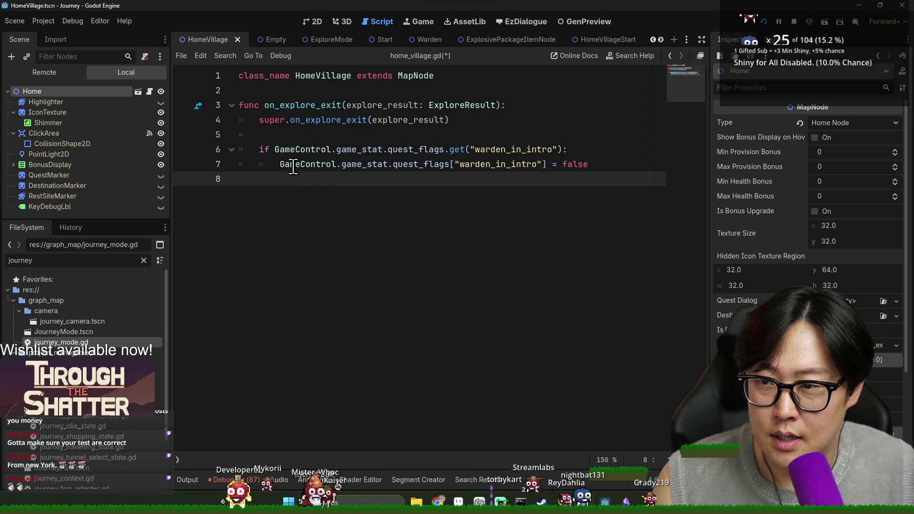
- Delete the warden_in_intro if-block and on_explore_exit function, then undo and save the restored script
{"action": "left_click_drag", "start_coordinate": [305, 171], "coordinate": [235, 149]}
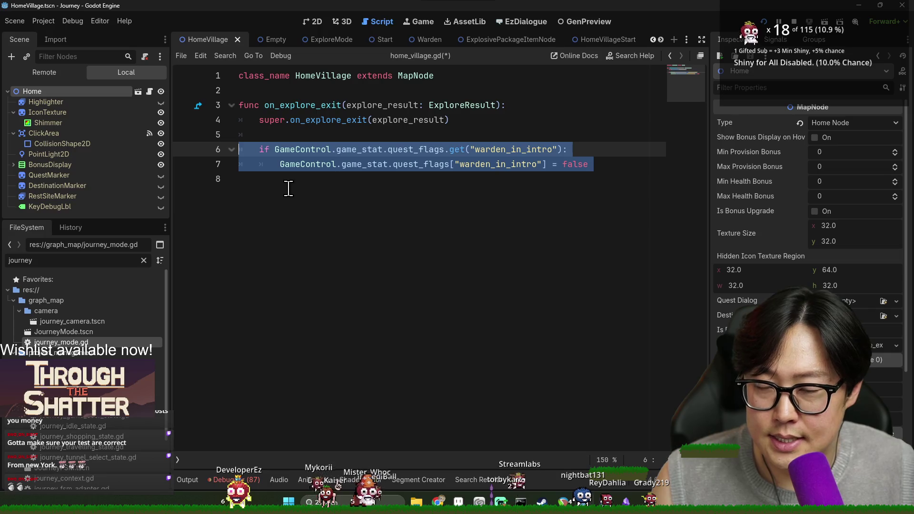
{"action": "key", "text": "BackSpace"}
{"action": "key", "text": "BackSpace"}
{"action": "left_click_drag", "start_coordinate": [281, 136], "coordinate": [239, 106]}
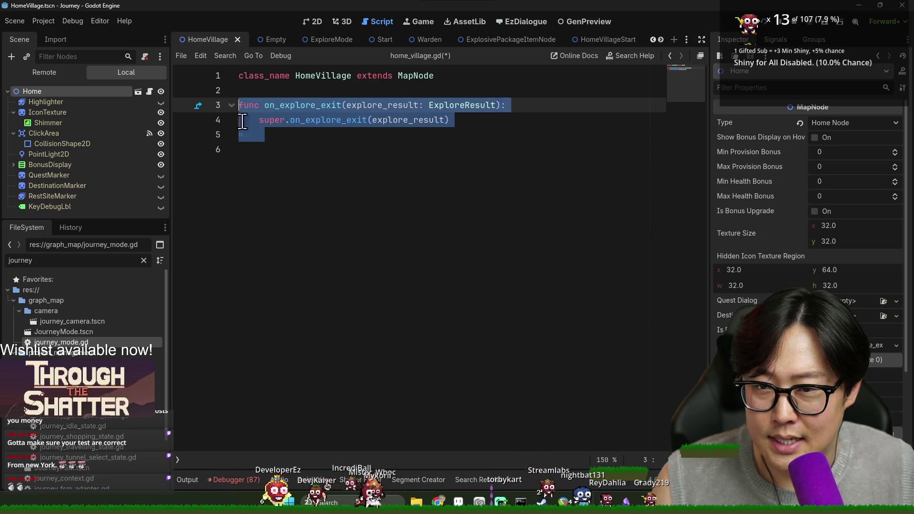
{"action": "key", "text": "BackSpace"}
{"action": "key", "text": "BackSpace"}
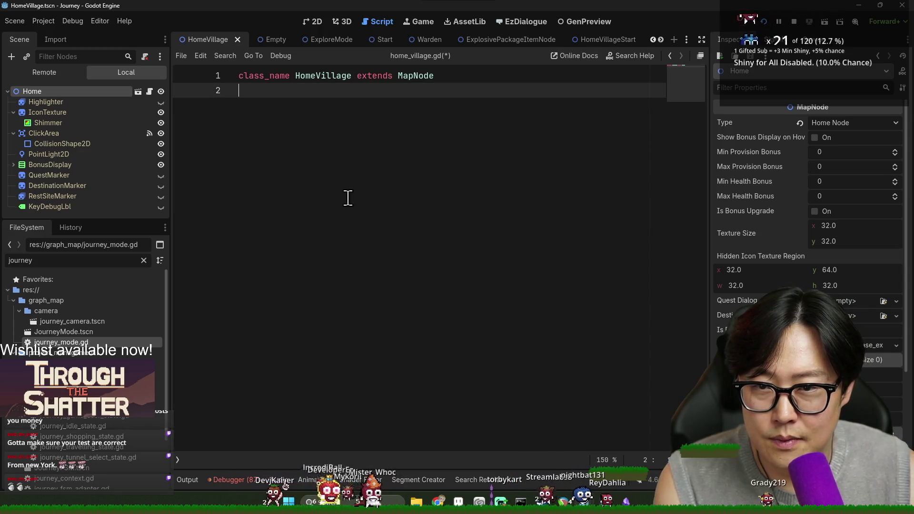
{"action": "key", "text": "ctrl+z"}
{"action": "key", "text": "ctrl+z"}
{"action": "key", "text": "ctrl+z"}
{"action": "left_click", "coordinate": [334, 121]}
{"action": "key", "text": "ctrl+s"}
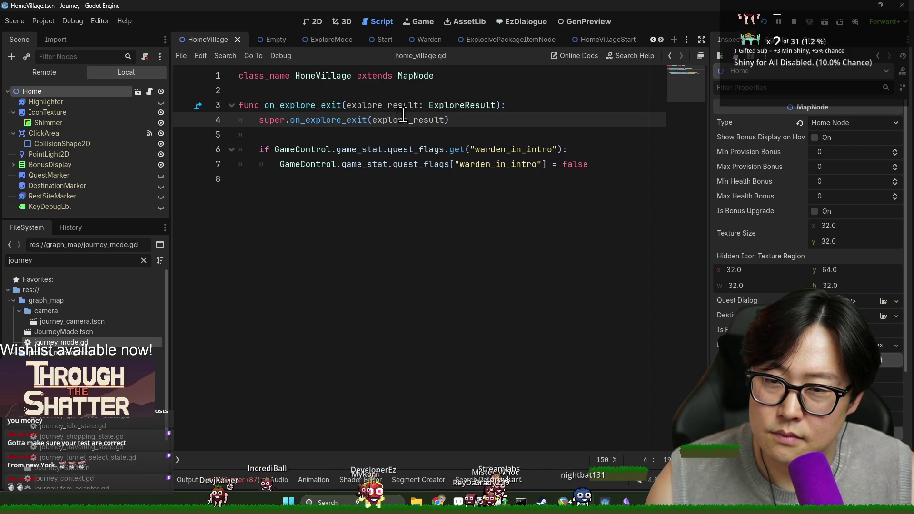
- Add a breakpoint on line 4's super.on_explore_exit(explore_result) call in home_village.gd
{"action": "double_click", "coordinate": [328, 76]}
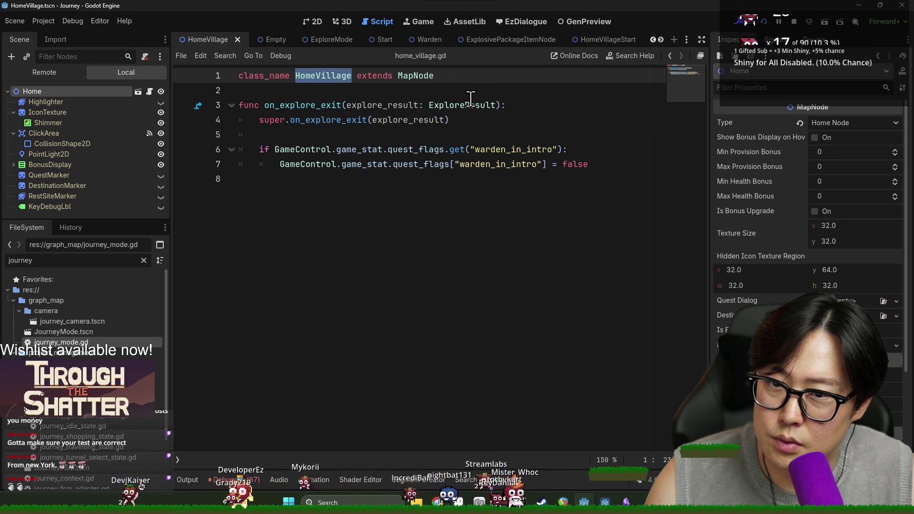
{"action": "left_click", "coordinate": [183, 120]}
{"action": "left_click", "coordinate": [362, 134]}
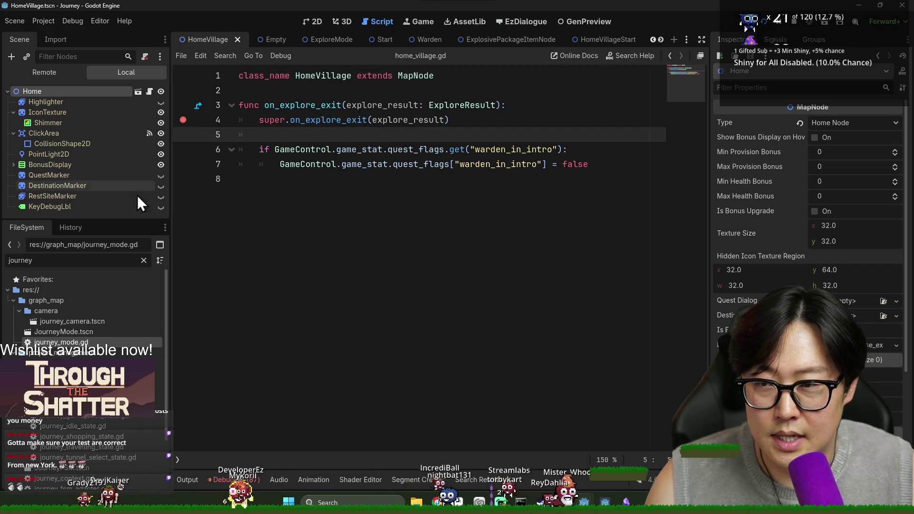
{"action": "double_click", "coordinate": [100, 261]}
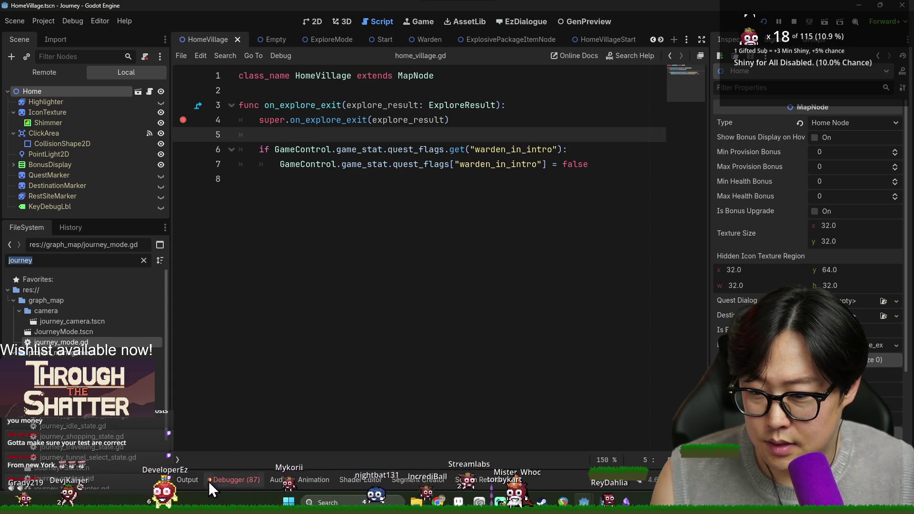
- Set a breakpoint on journey_mode.gd line 787 in _on_explore_exit and run the game with F5
{"action": "key", "text": "ctrl+shift+f"}
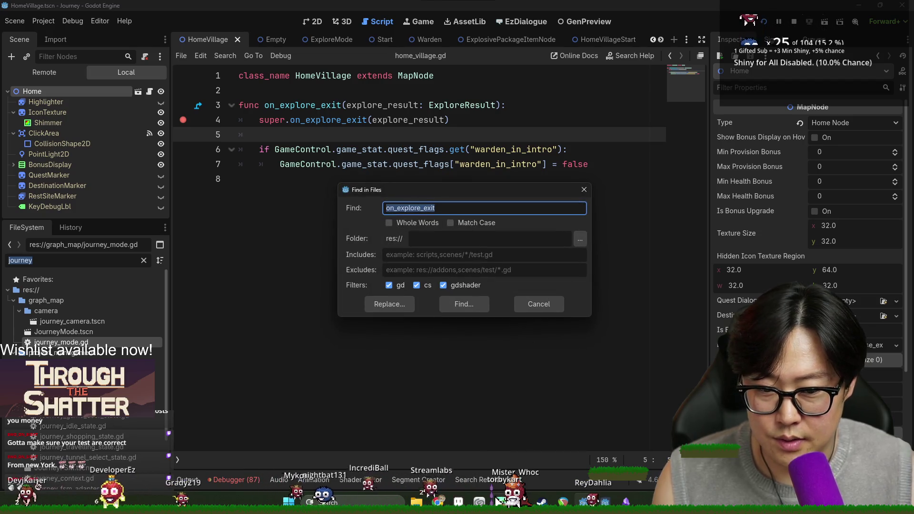
{"action": "key", "text": "Return"}
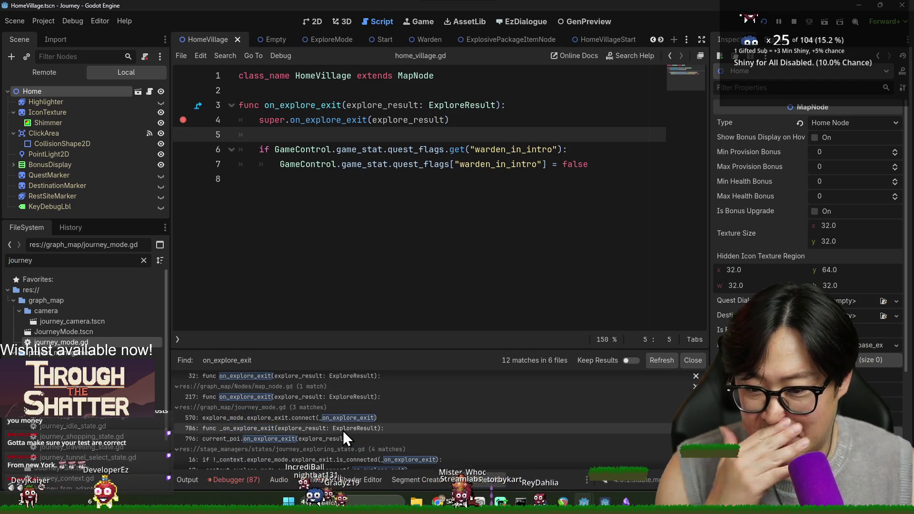
{"action": "left_click", "coordinate": [315, 437]}
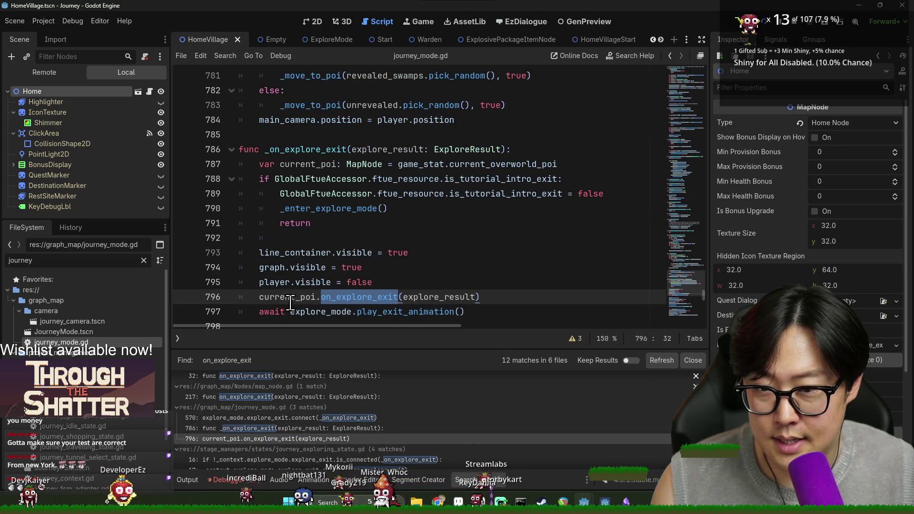
{"action": "left_click", "coordinate": [182, 164]}
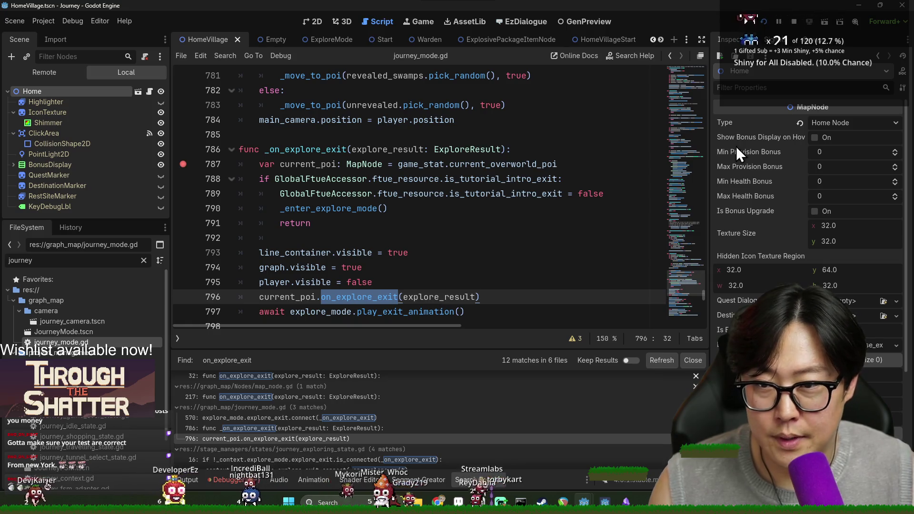
{"action": "key", "text": "F5"}
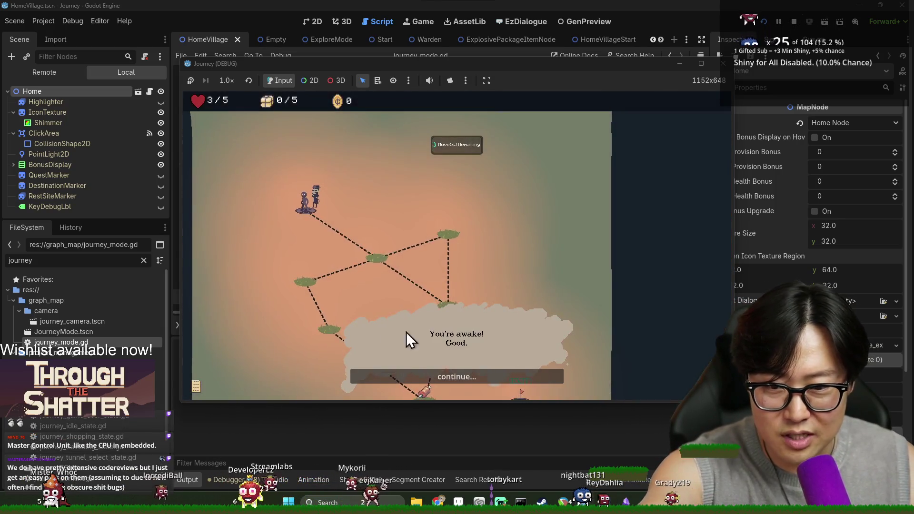
- Get through the intro dialogue and Received Provision message, then walk the character across map nodes to EXIT
{"action": "left_click", "coordinate": [438, 376]}
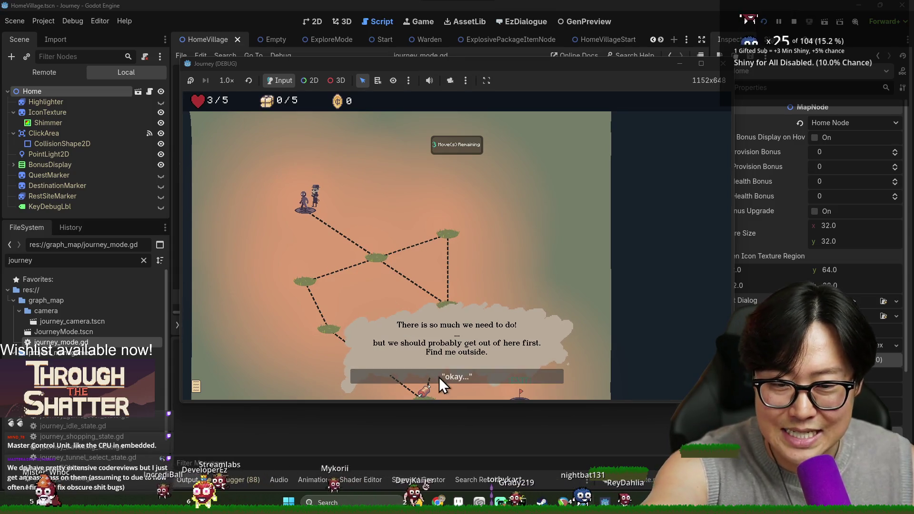
{"action": "left_click", "coordinate": [439, 377]}
{"action": "left_click", "coordinate": [447, 344]}
{"action": "left_click", "coordinate": [377, 260]}
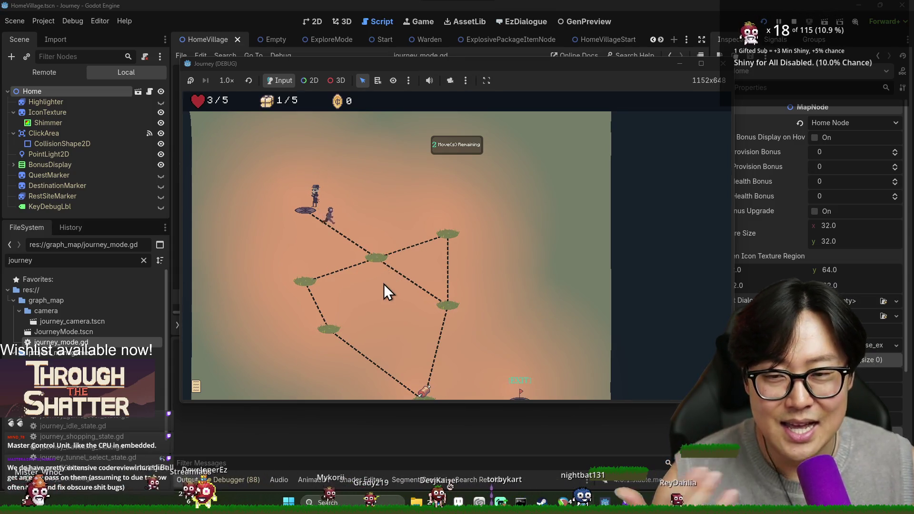
{"action": "left_click", "coordinate": [458, 303]}
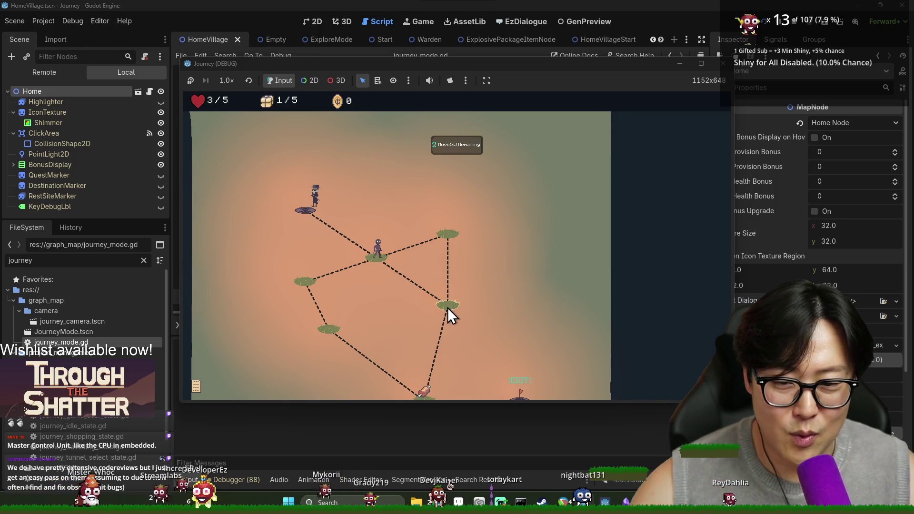
{"action": "left_click", "coordinate": [426, 393]}
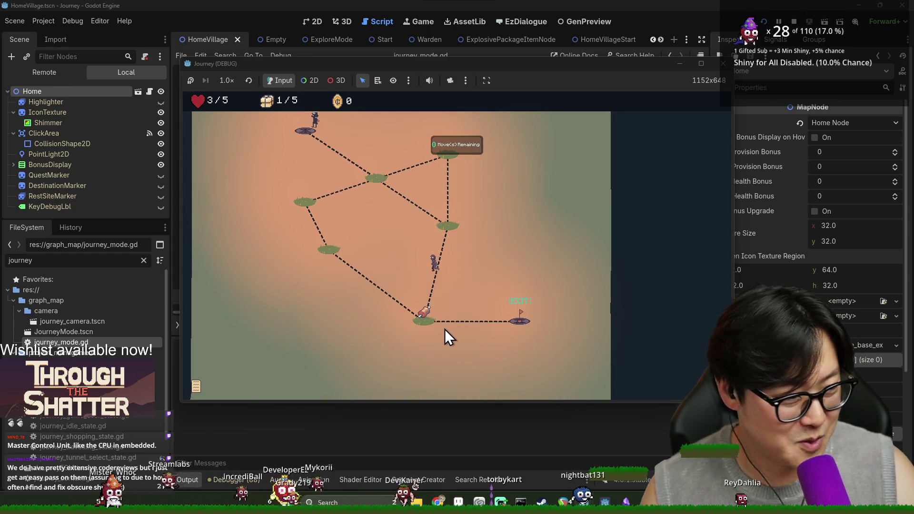
{"action": "left_click", "coordinate": [519, 319]}
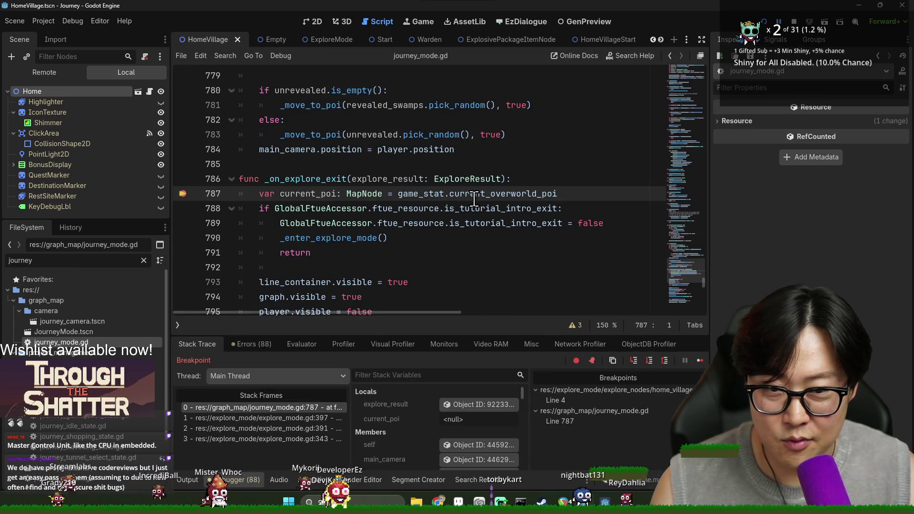
- Step over to line 788 and inspect current_poi's properties and point-of-interest type list in the Remote Inspector
{"action": "mouse_move", "coordinate": [476, 196]}
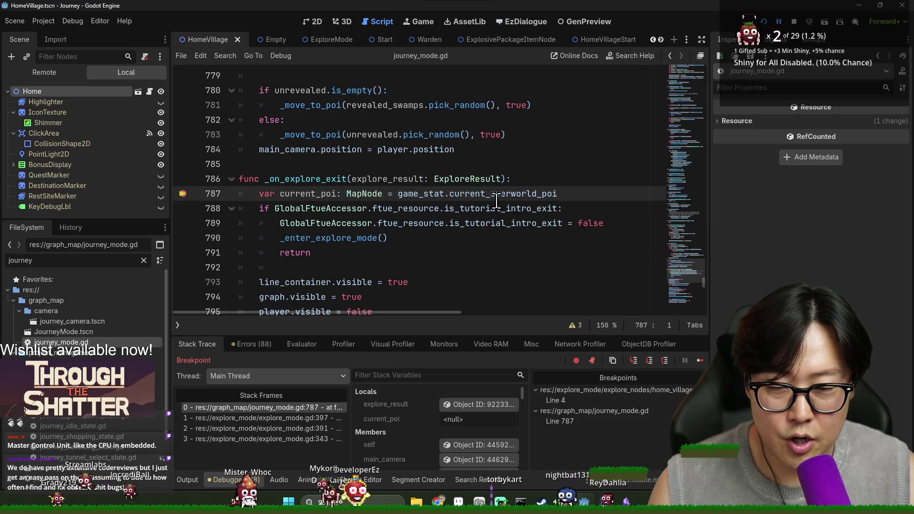
{"action": "left_click", "coordinate": [665, 359]}
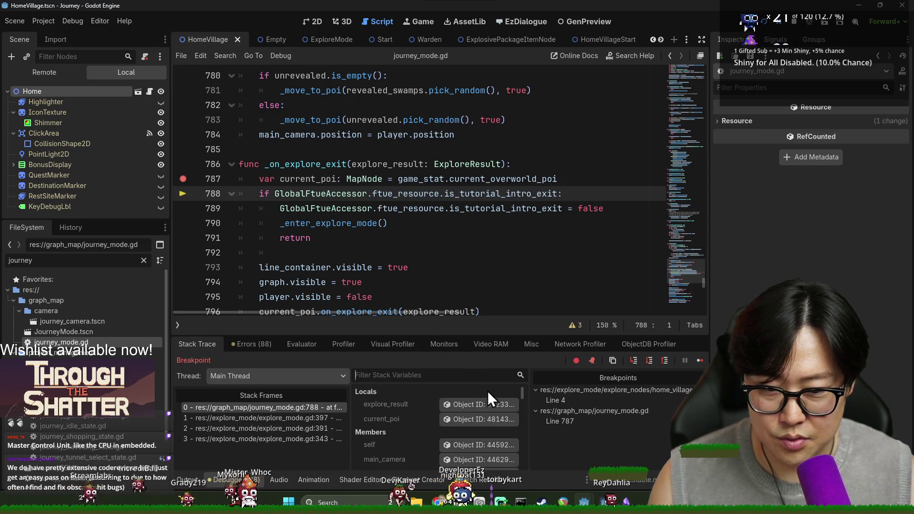
{"action": "left_click", "coordinate": [472, 421]}
{"action": "scroll", "coordinate": [815, 138], "scroll_direction": "down", "scroll_amount": 5}
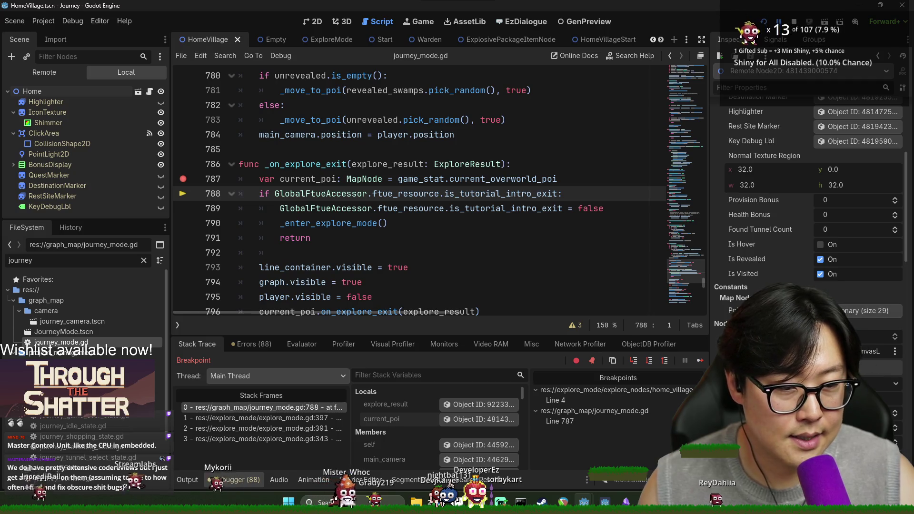
{"action": "scroll", "coordinate": [805, 272], "scroll_direction": "up", "scroll_amount": 5}
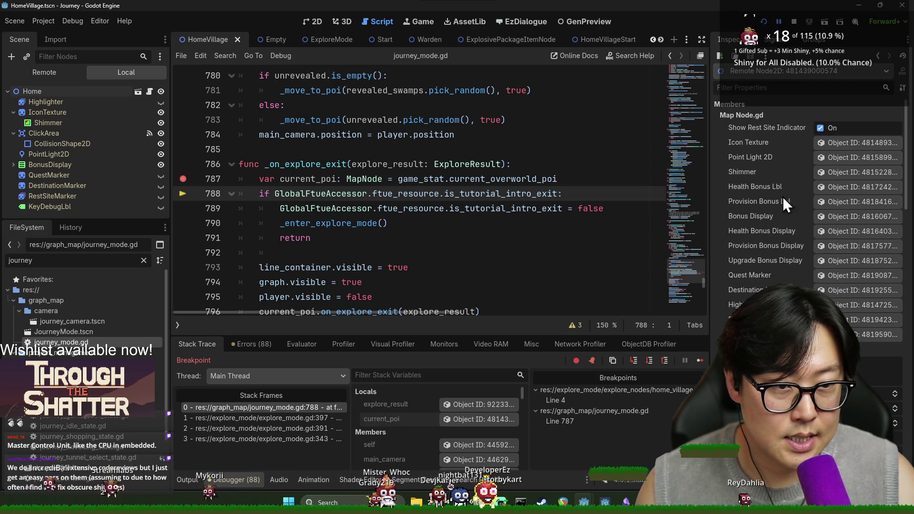
{"action": "scroll", "coordinate": [773, 195], "scroll_direction": "down", "scroll_amount": 5}
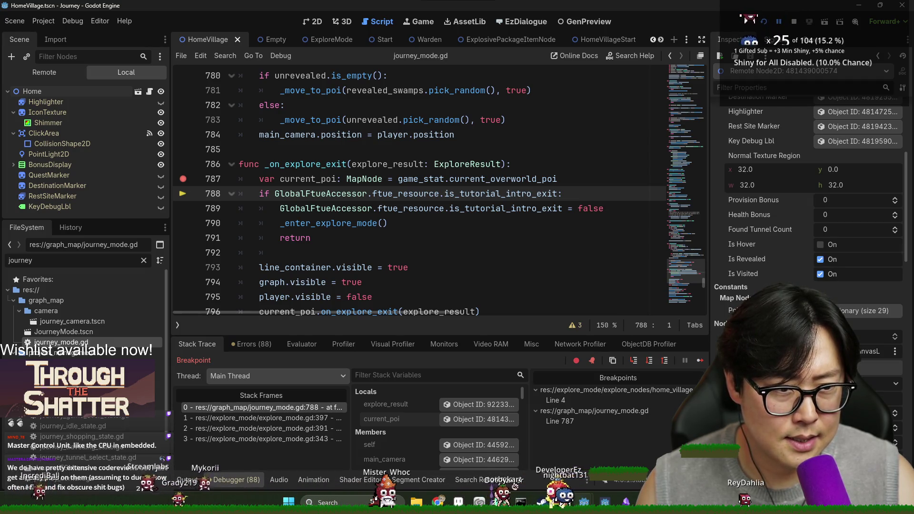
{"action": "scroll", "coordinate": [809, 191], "scroll_direction": "down", "scroll_amount": 2}
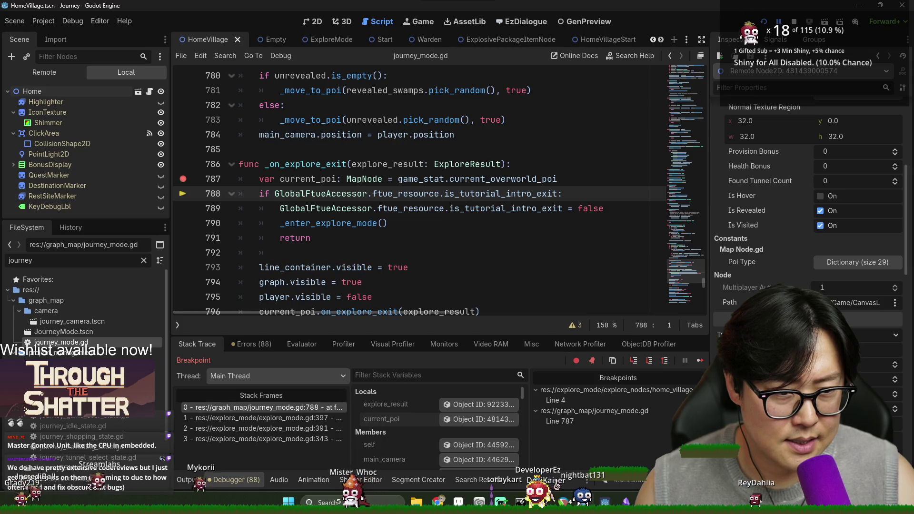
{"action": "left_click", "coordinate": [852, 335]}
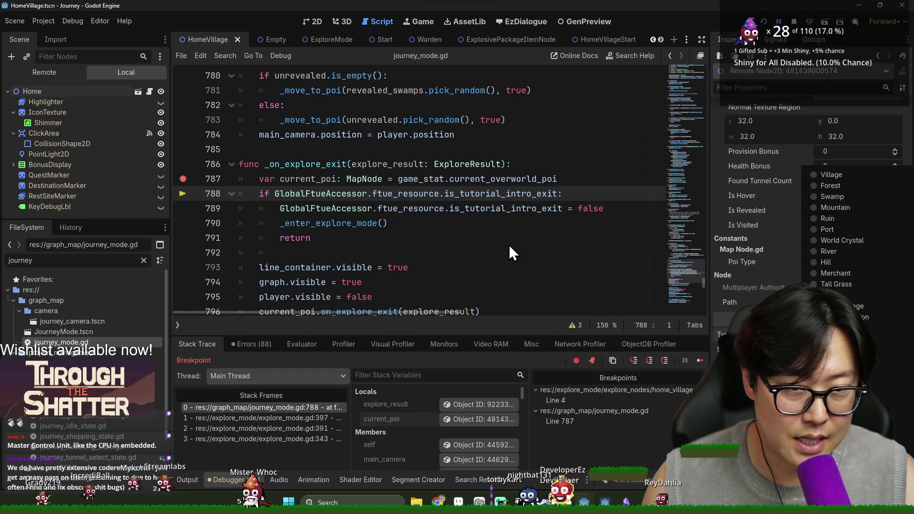
{"action": "left_click", "coordinate": [524, 251]}
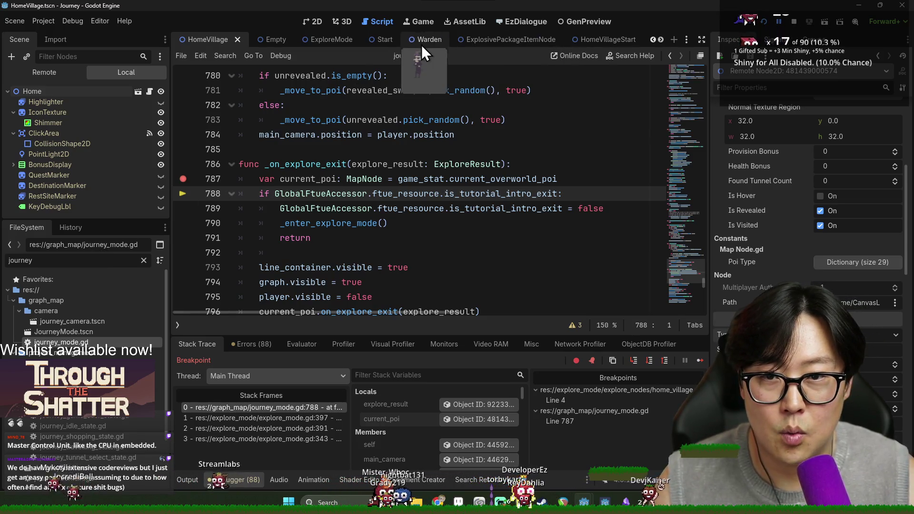
- Open HomeVillage.tscn and home_village.gd, then return to journey_mode.gd's paused line 788 via the stack frame
{"action": "key", "text": "ctrl+a"}
{"action": "type", "text": "homevi"}
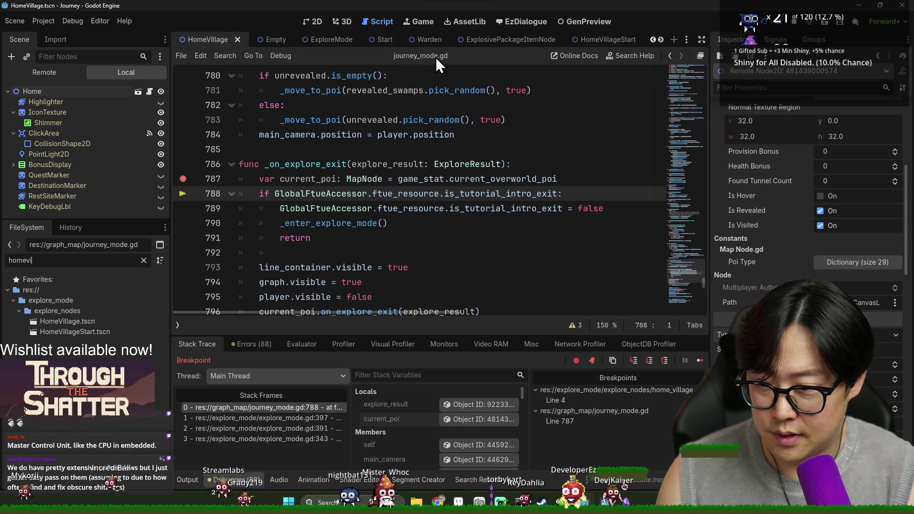
{"action": "left_click", "coordinate": [120, 321]}
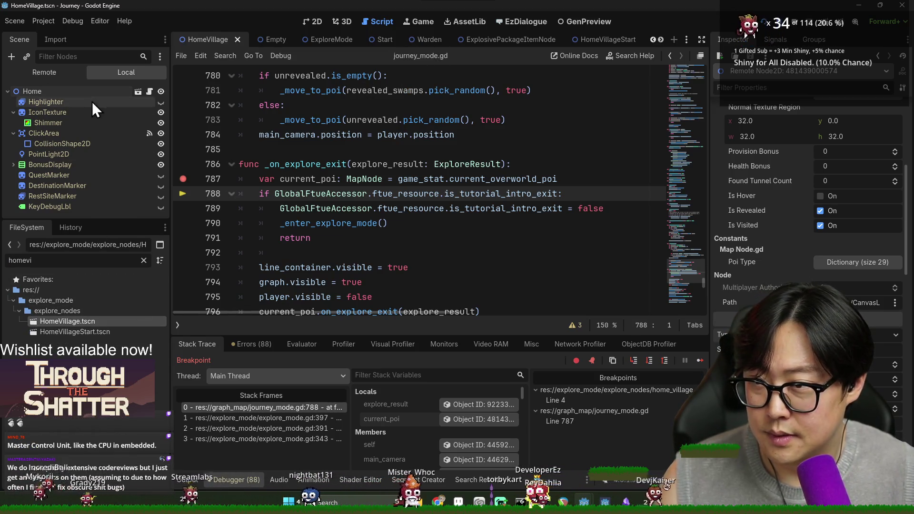
{"action": "left_click", "coordinate": [60, 90]}
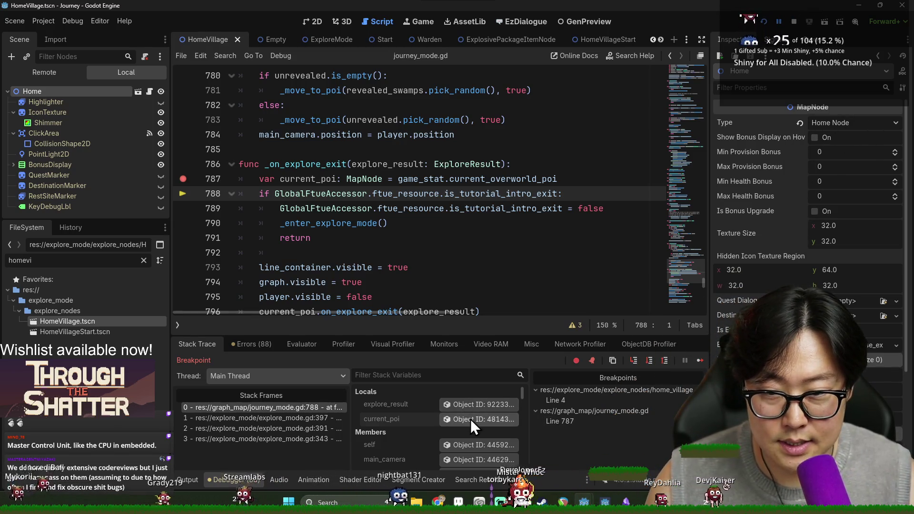
{"action": "left_click", "coordinate": [150, 91]}
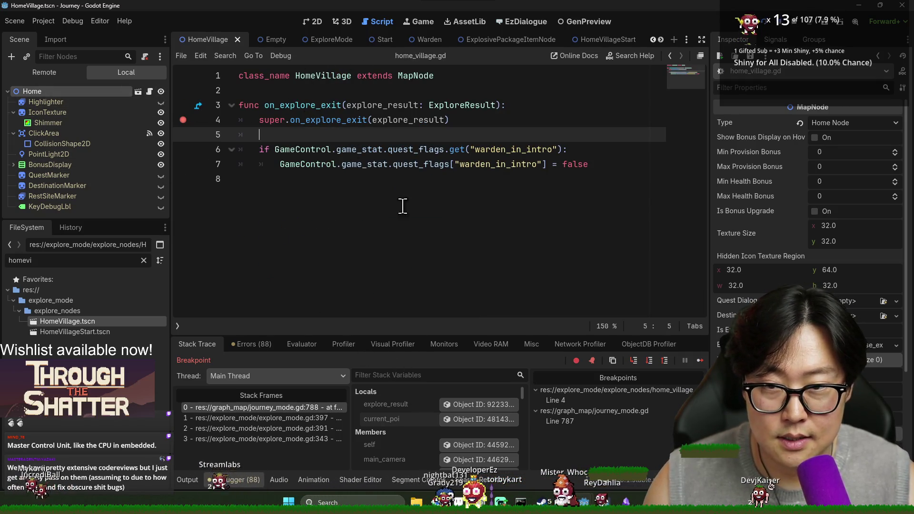
{"action": "left_click", "coordinate": [310, 411]}
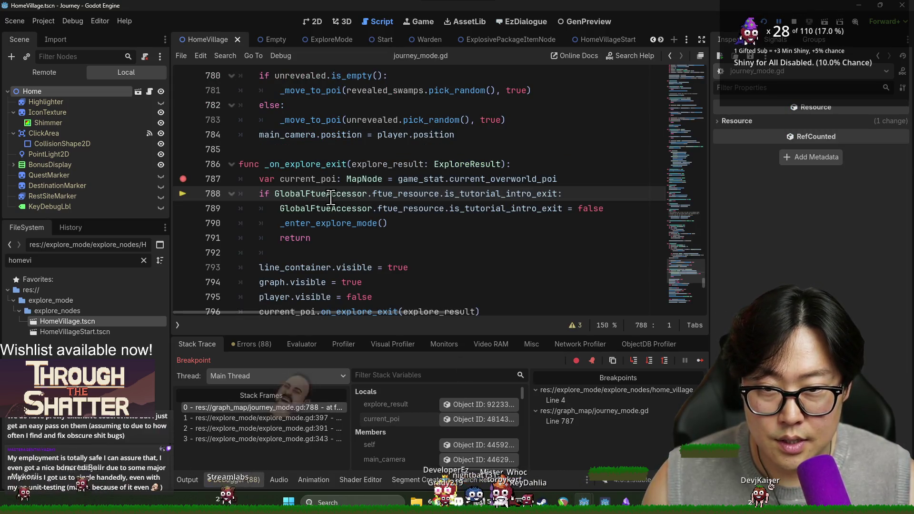
- Step over twice past the tutorial-intro exit check, then continue and stop the debug session
{"action": "left_click", "coordinate": [651, 360]}
{"action": "left_click", "coordinate": [650, 361]}
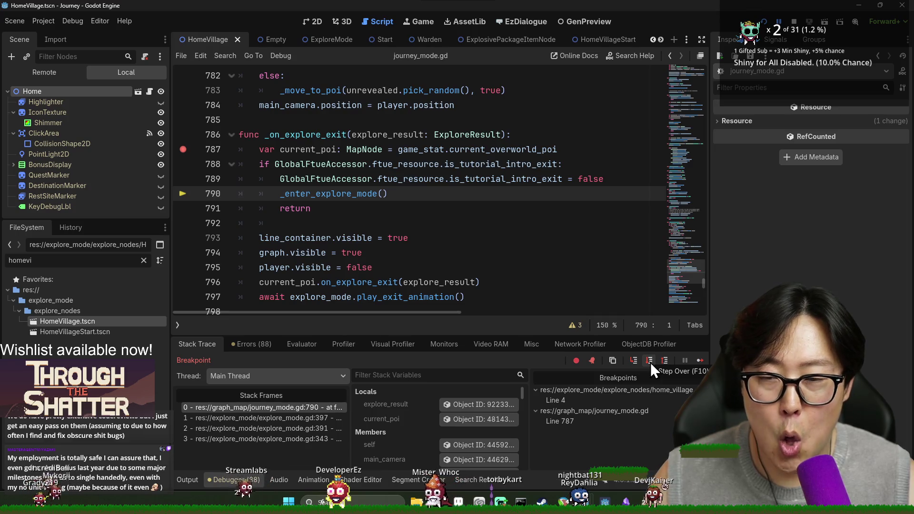
{"action": "mouse_move", "coordinate": [357, 193]}
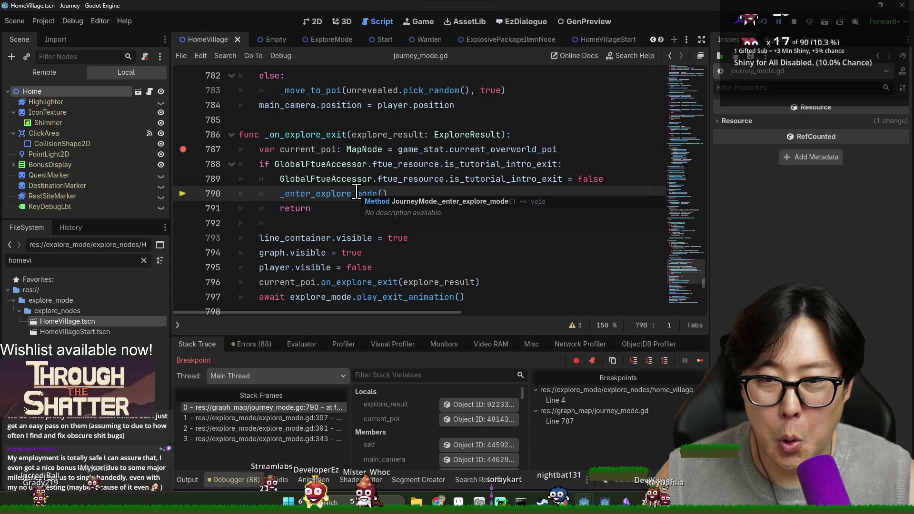
{"action": "left_click", "coordinate": [649, 362]}
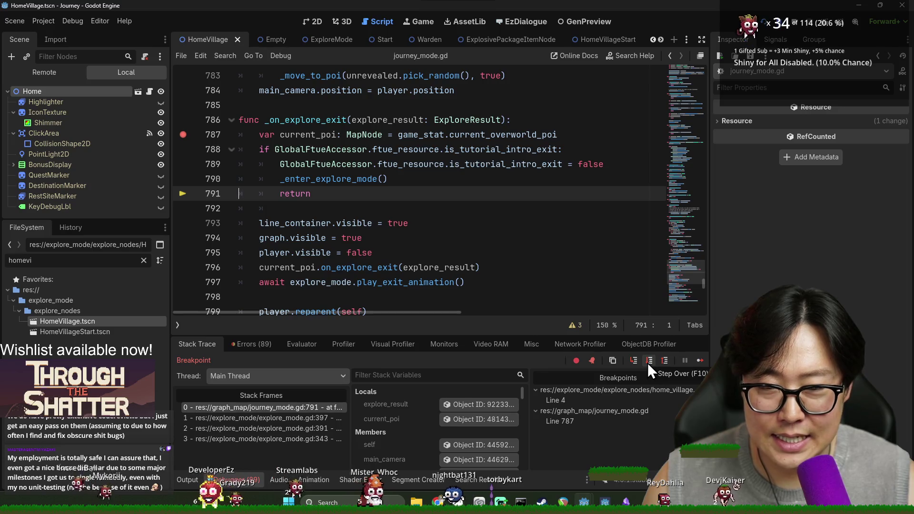
{"action": "left_click", "coordinate": [791, 25]}
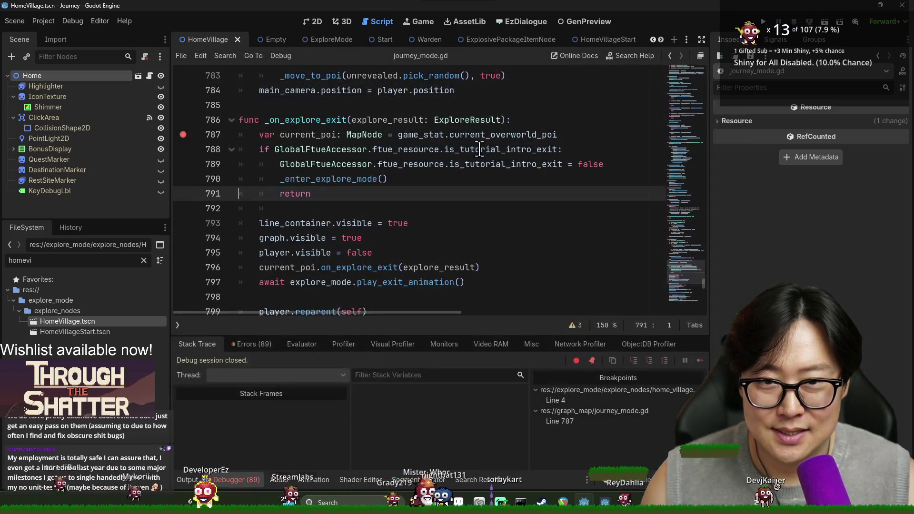
- Try rewriting line 788's condition with GlobalFtueAccessor and 'skip' text, undoing each attempt
{"action": "left_click", "coordinate": [475, 149]}
{"action": "double_click", "coordinate": [293, 149]}
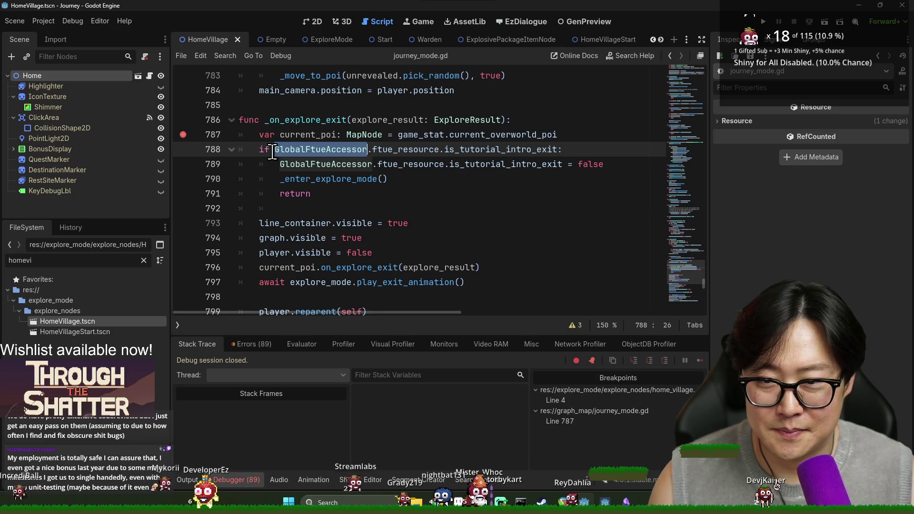
{"action": "key", "text": "ctrl+c"}
{"action": "key", "text": "Left"}
{"action": "key", "text": "ctrl+v"}
{"action": "type", "text": "."}
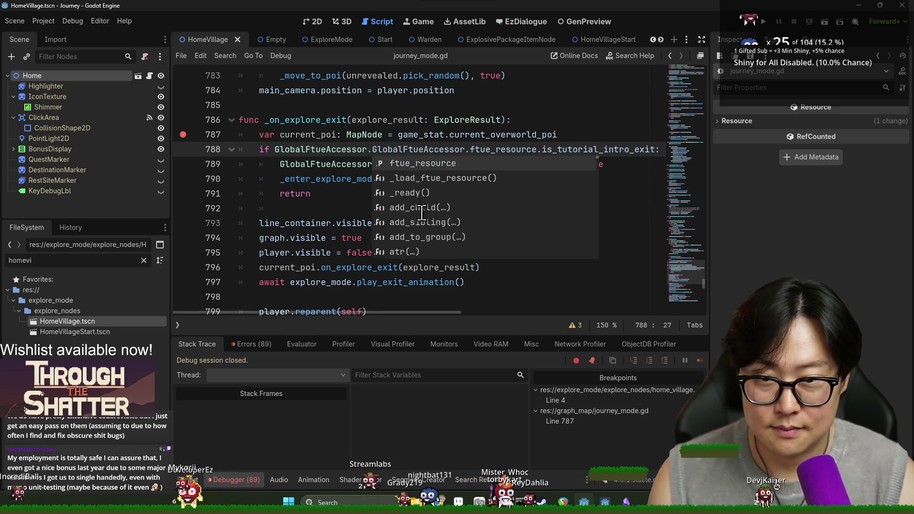
{"action": "type", "text": "s"}
{"action": "key", "text": "ctrl+z"}
{"action": "key", "text": "ctrl+z"}
{"action": "key", "text": "ctrl+z"}
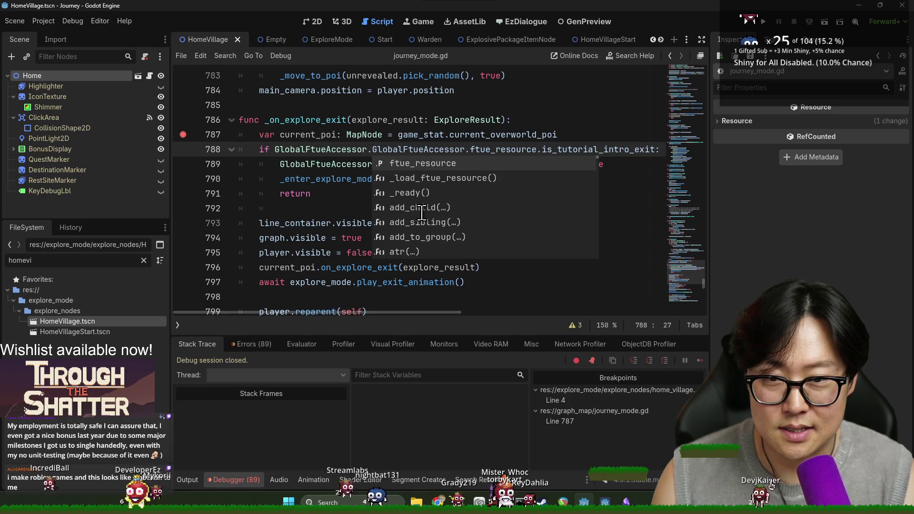
{"action": "type", "text": "skip"}
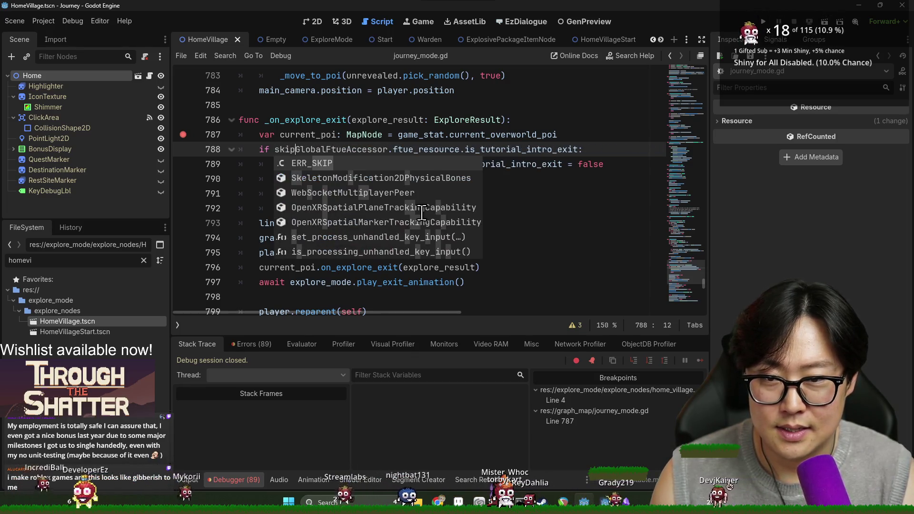
{"action": "key", "text": "ctrl+z"}
{"action": "key", "text": "ctrl+z"}
- Open the in-script search in journey_mode.gd and clear its search text
{"action": "key", "text": "ctrl+f"}
{"action": "type", "text": "skip"}
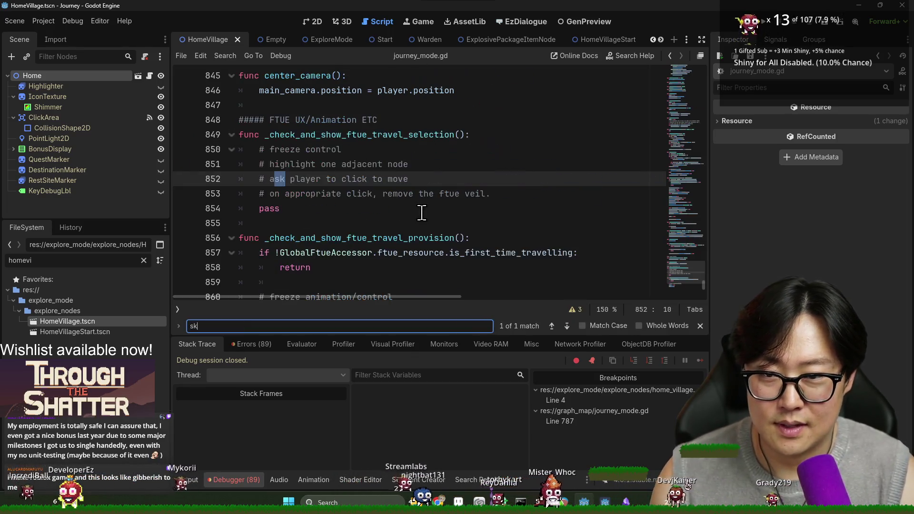
{"action": "key", "text": "ctrl+a"}
{"action": "key", "text": "BackSpace"}
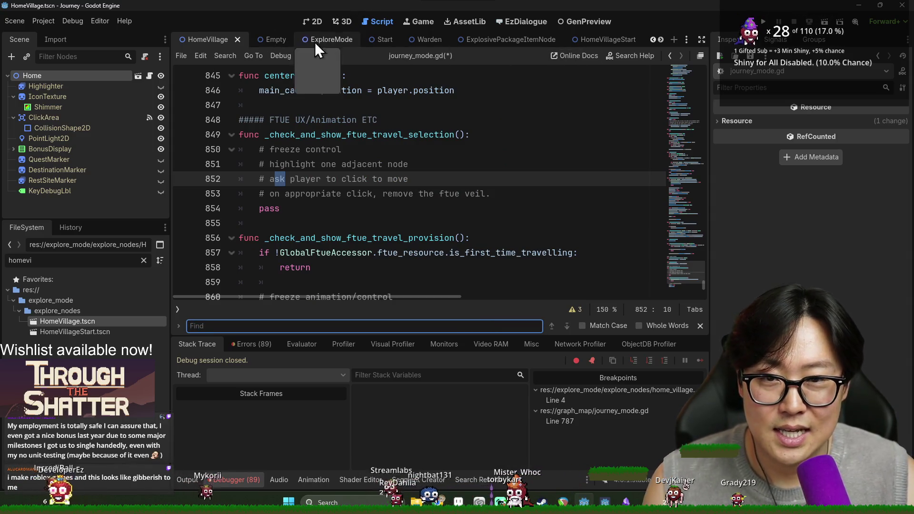
- Open explore_mode.gd and locate the skip_legacy_ftue_tutorial constant, set true on line 28, via a 'skip' search
{"action": "left_click", "coordinate": [121, 266]}
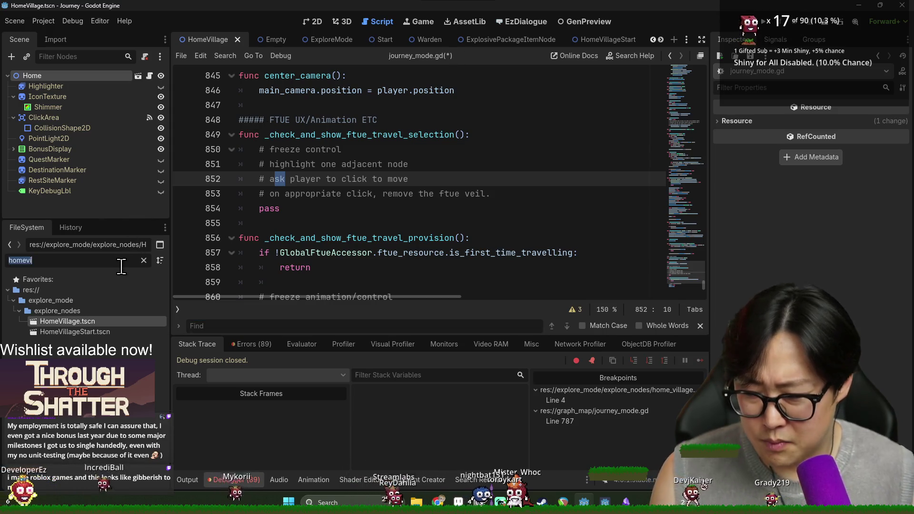
{"action": "type", "text": "explore"}
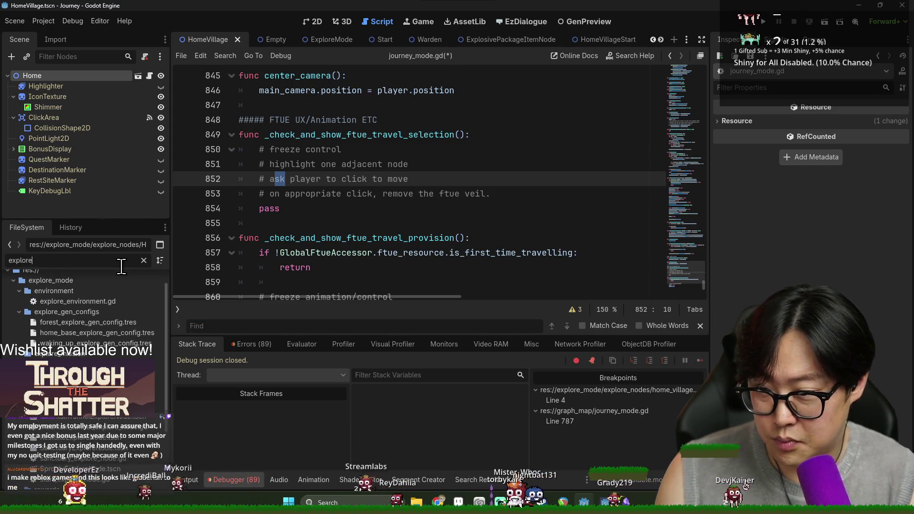
{"action": "type", "text": "_mode"}
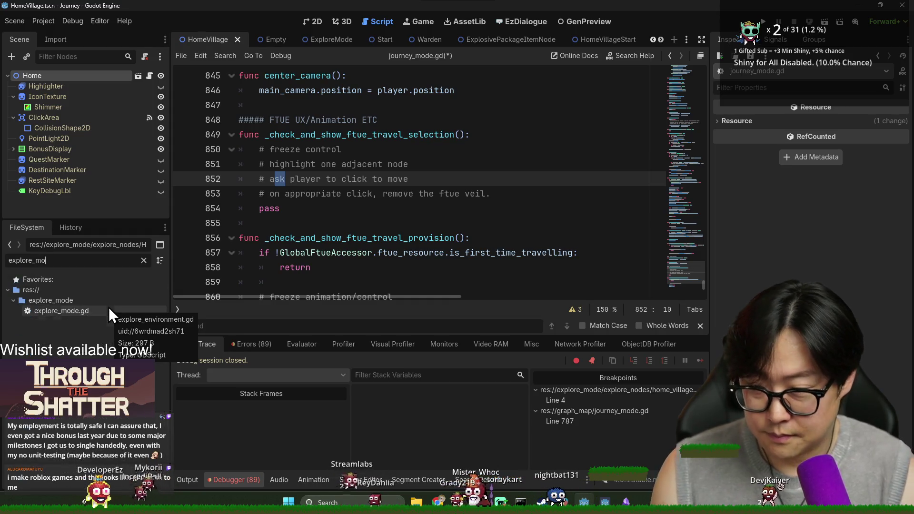
{"action": "double_click", "coordinate": [119, 310]}
{"action": "key", "text": "ctrl+f"}
{"action": "type", "text": "sk"}
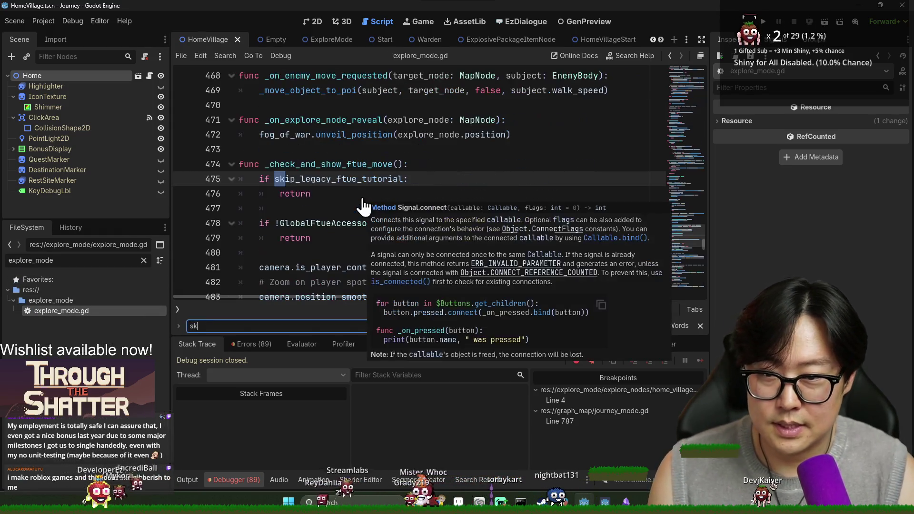
{"action": "type", "text": "ip"}
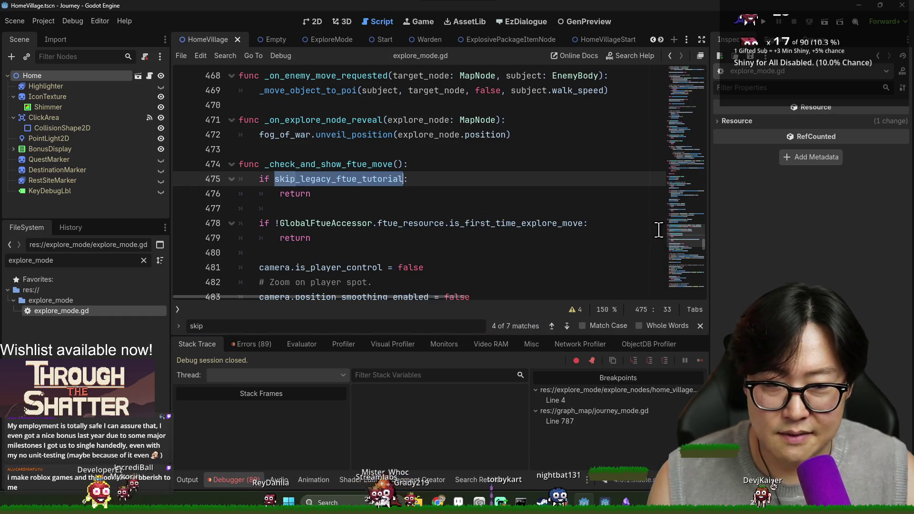
{"action": "left_click_drag", "start_coordinate": [703, 245], "coordinate": [707, 67]}
{"action": "scroll", "coordinate": [405, 220], "scroll_direction": "down", "scroll_amount": 5}
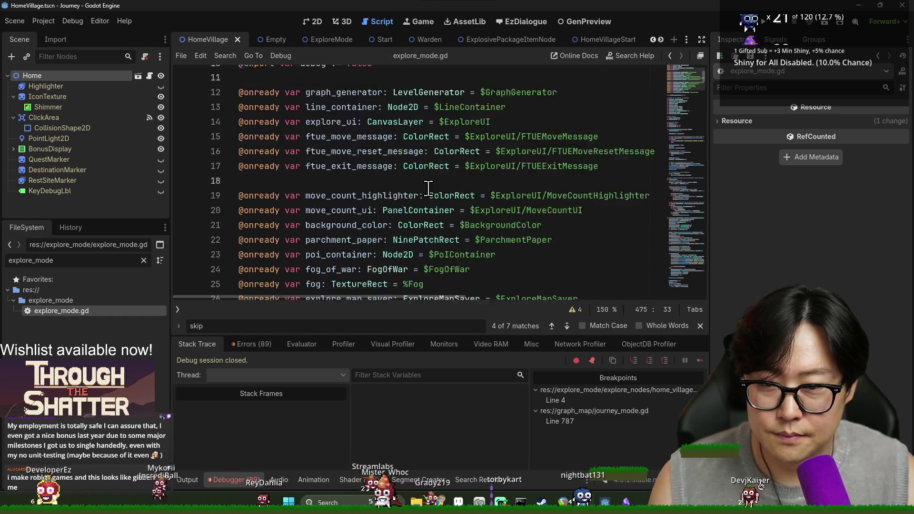
{"action": "scroll", "coordinate": [405, 219], "scroll_direction": "down", "scroll_amount": 1}
{"action": "double_click", "coordinate": [362, 212]}
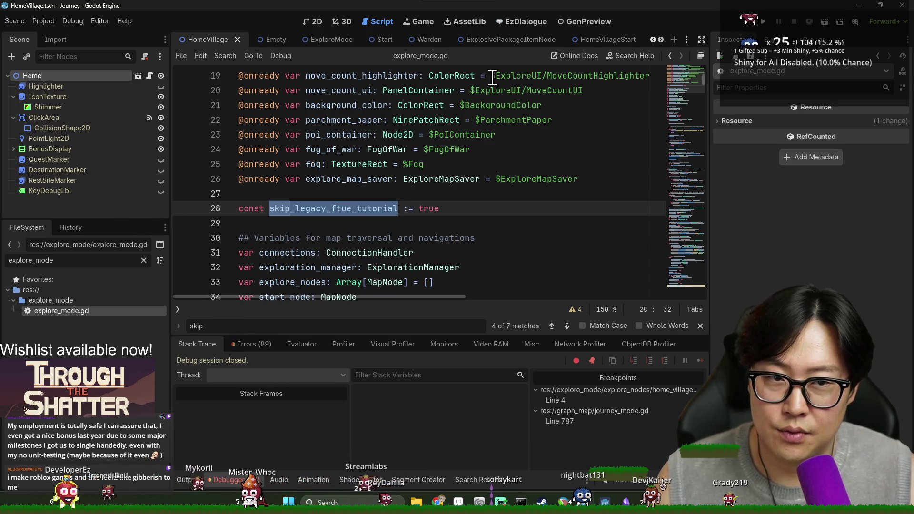
{"action": "left_click", "coordinate": [616, 40]}
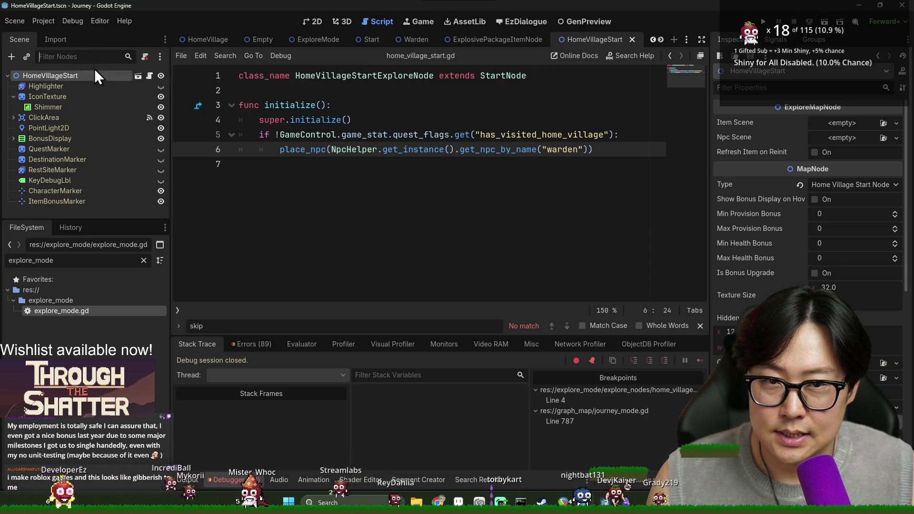
- Open JourneyMode.tscn and search 'on_exit' to reach the _on_explore_exit definition at line 786
{"action": "type", "text": "journey"}
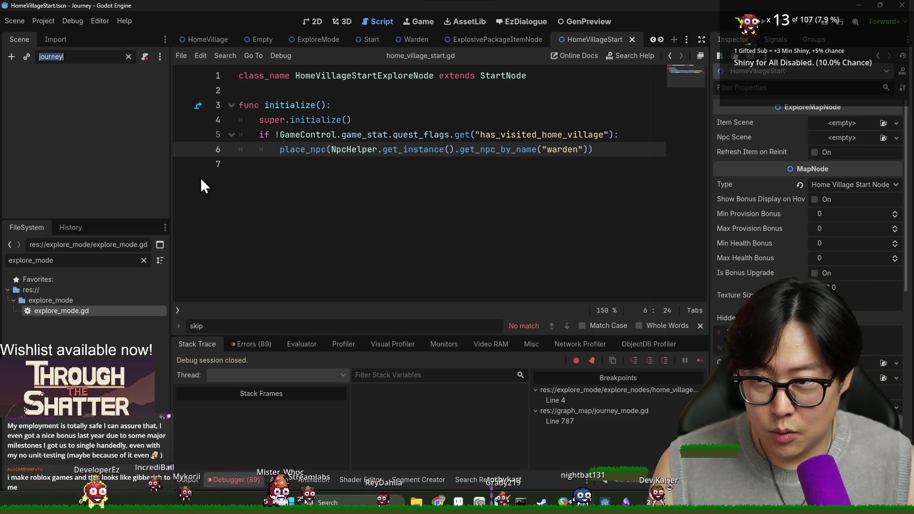
{"action": "type", "text": "journey"}
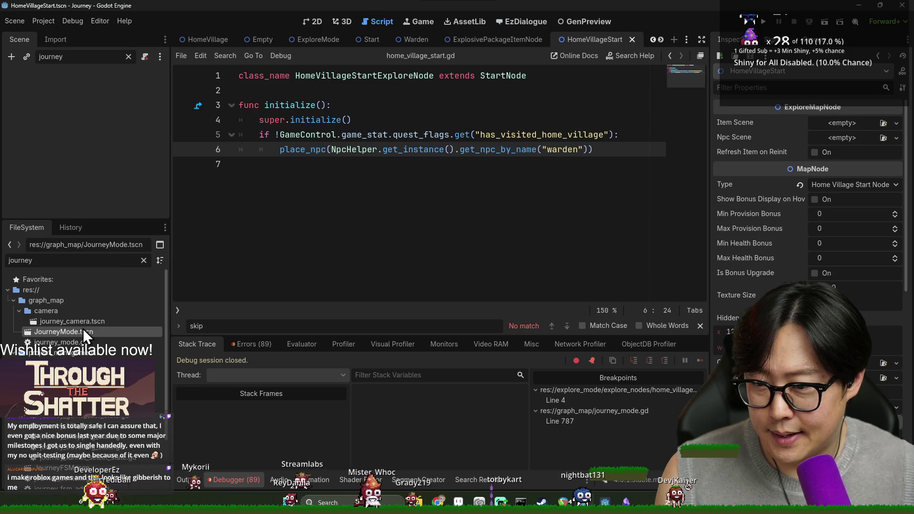
{"action": "double_click", "coordinate": [83, 331]}
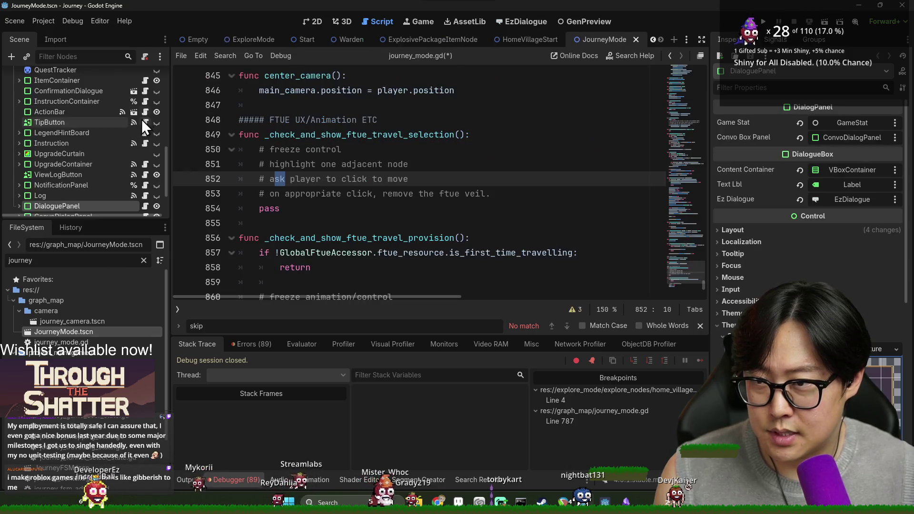
{"action": "scroll", "coordinate": [140, 124], "scroll_direction": "up", "scroll_amount": 10}
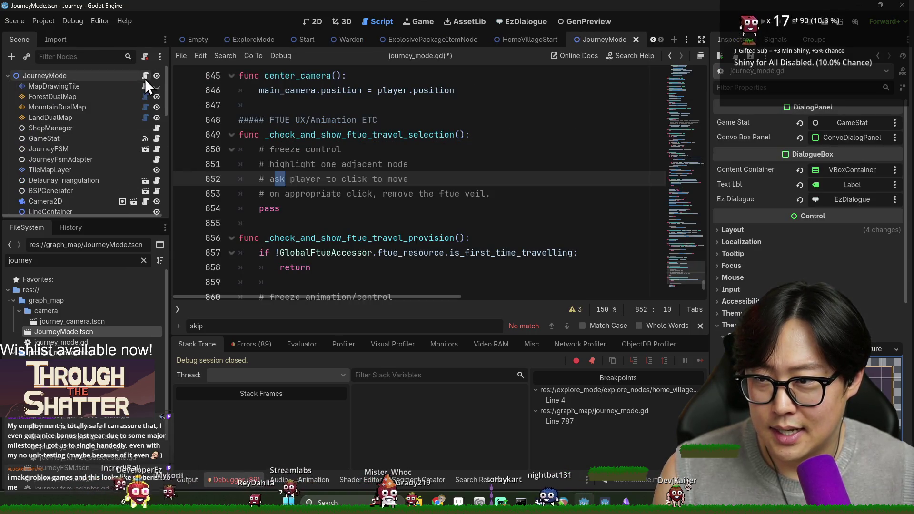
{"action": "scroll", "coordinate": [441, 172], "scroll_direction": "up", "scroll_amount": 1}
{"action": "left_click", "coordinate": [440, 164]}
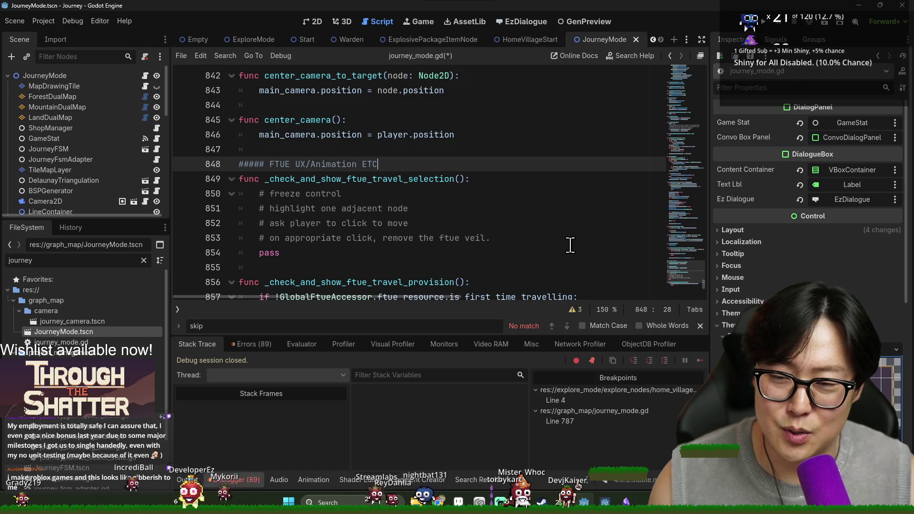
{"action": "left_click", "coordinate": [539, 227]}
{"action": "key", "text": "ctrl+f"}
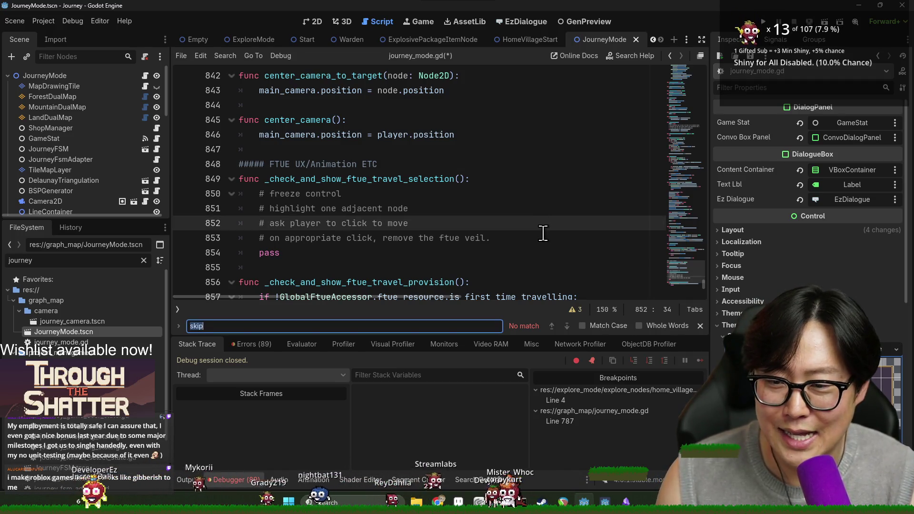
{"action": "type", "text": "on_exit"}
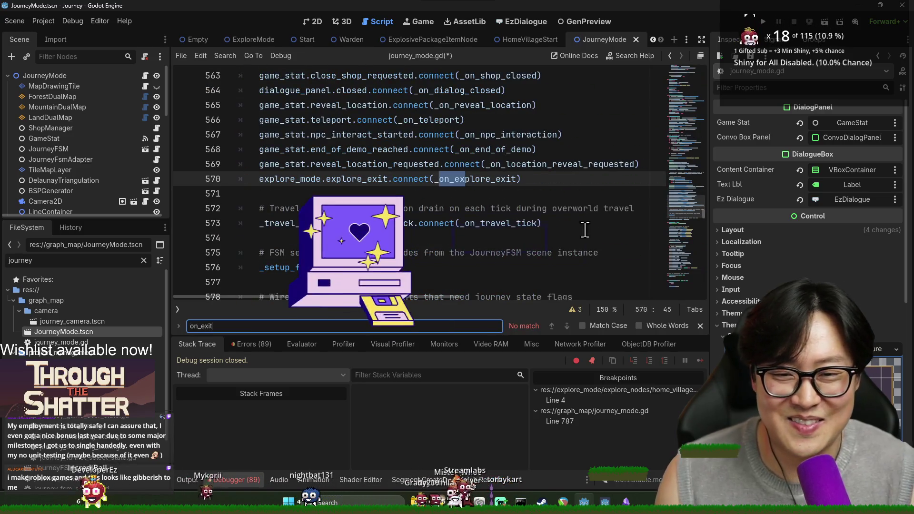
{"action": "left_click", "coordinate": [452, 179], "text": "ctrl"}
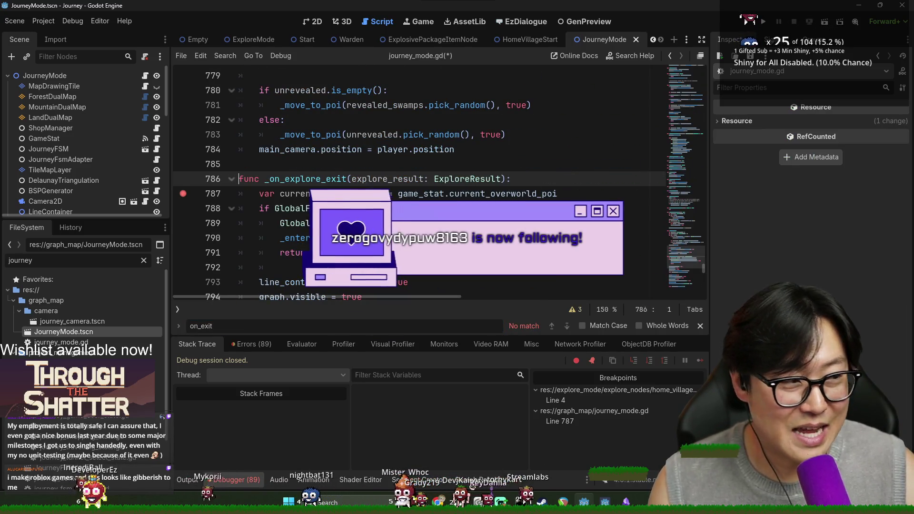
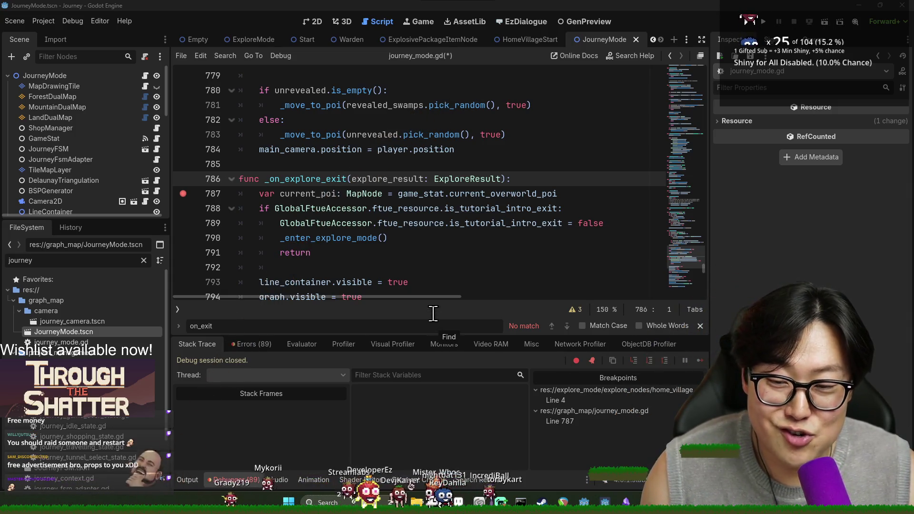
- Close the on_exit find bar and place the cursor on line 787's current_poi declaration
{"action": "mouse_move", "coordinate": [435, 298]}
{"action": "left_mouse_down"}
{"action": "mouse_move", "coordinate": [512, 307]}
{"action": "mouse_move", "coordinate": [435, 298]}
{"action": "left_mouse_up"}
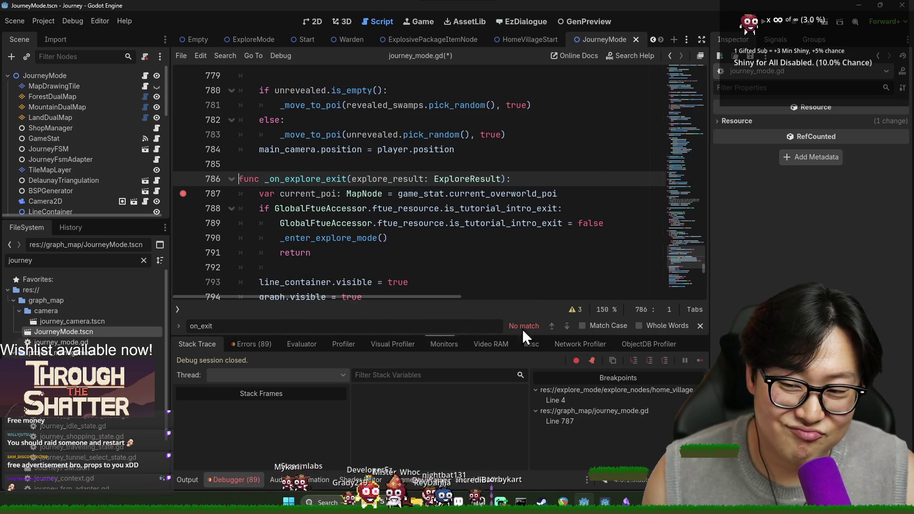
{"action": "left_click", "coordinate": [700, 325]}
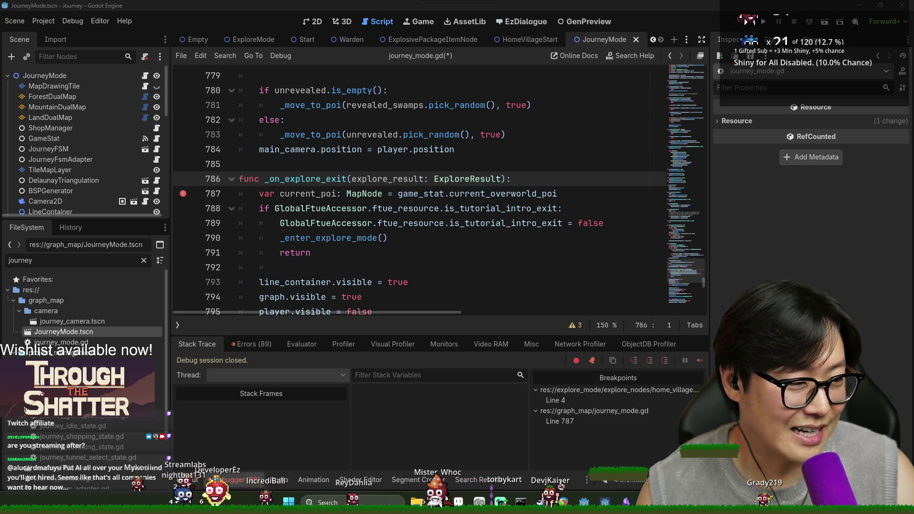
{"action": "left_click", "coordinate": [527, 275]}
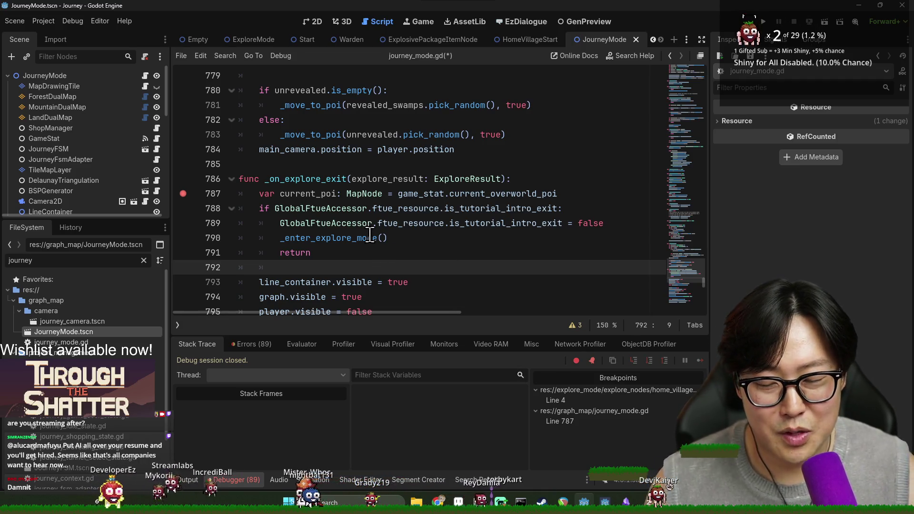
{"action": "left_click", "coordinate": [305, 194]}
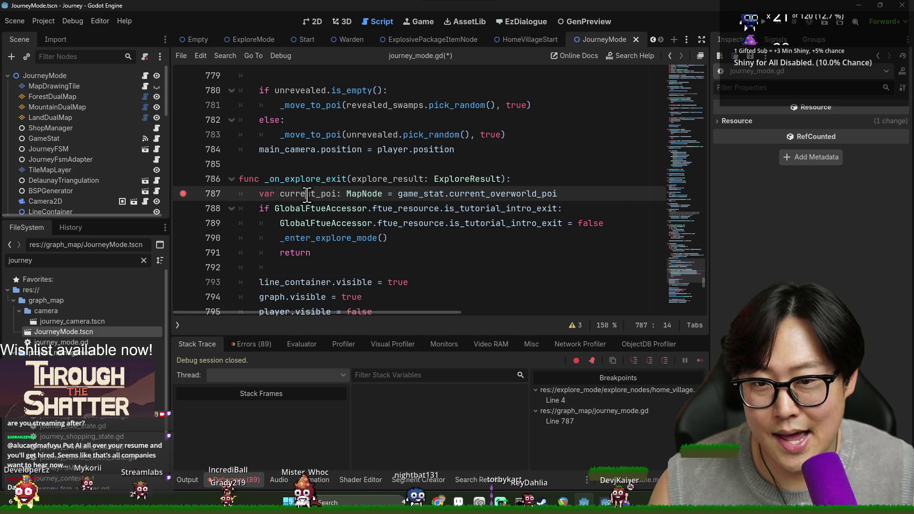
- Inspect current_poi, the return, _enter_explore_mode and is_tutorial_intro_exit in _on_explore_exit
{"action": "double_click", "coordinate": [307, 194]}
{"action": "scroll", "coordinate": [340, 212], "scroll_direction": "down", "scroll_amount": 2}
{"action": "scroll", "coordinate": [319, 209], "scroll_direction": "up", "scroll_amount": 1}
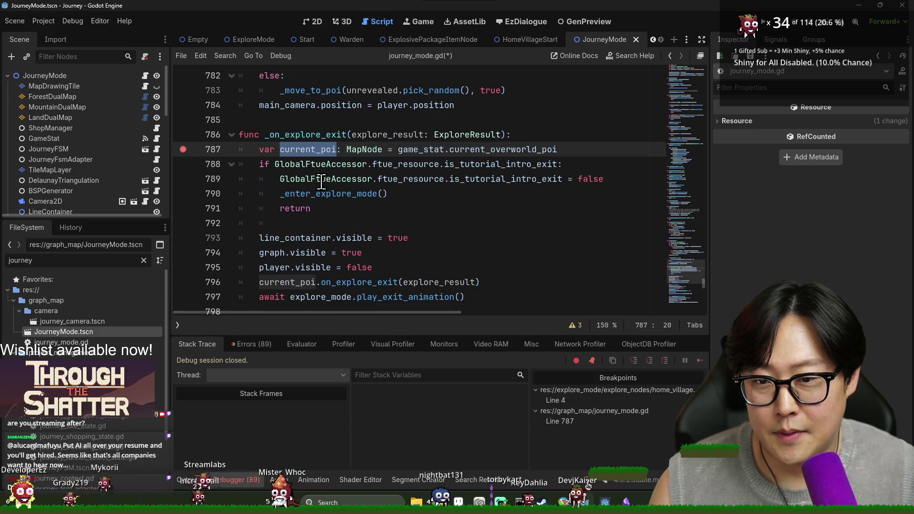
{"action": "double_click", "coordinate": [302, 210]}
{"action": "double_click", "coordinate": [333, 194]}
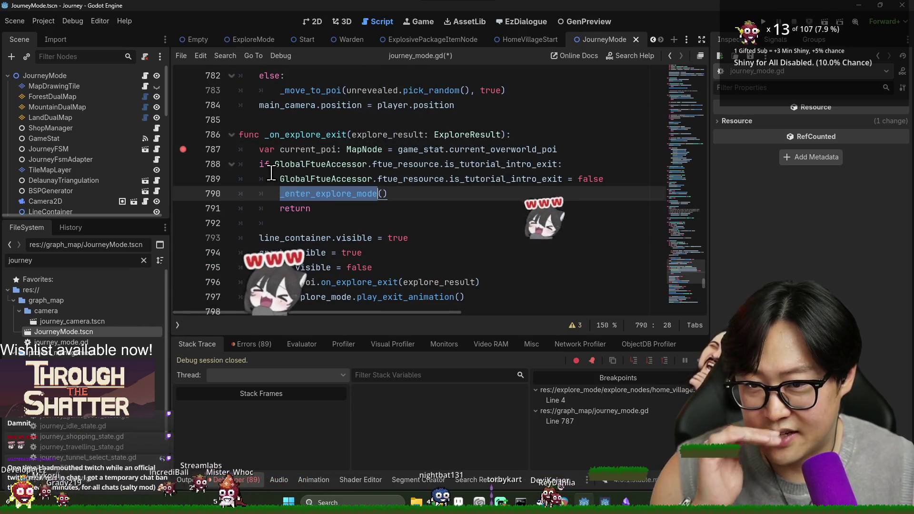
{"action": "left_click", "coordinate": [296, 164]}
{"action": "double_click", "coordinate": [499, 164]}
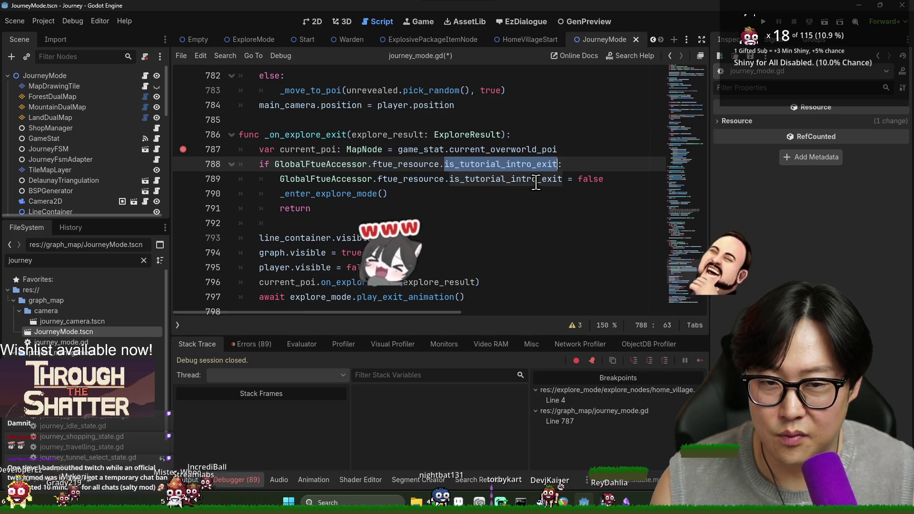
- Comment out lines 788–791 with Ctrl+K, save journey_mode.gd, and start the game's intro
{"action": "left_click_drag", "start_coordinate": [333, 208], "coordinate": [259, 165]}
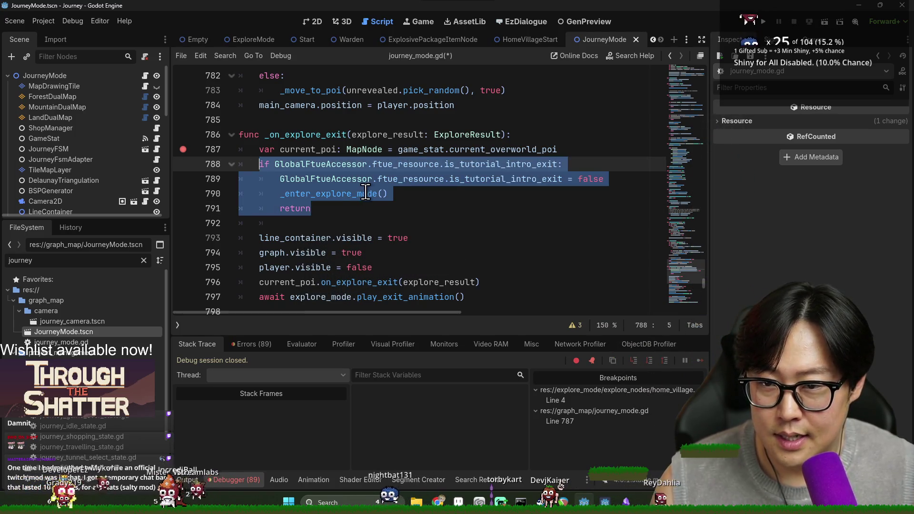
{"action": "key", "text": "ctrl+k"}
{"action": "key", "text": "ctrl+s"}
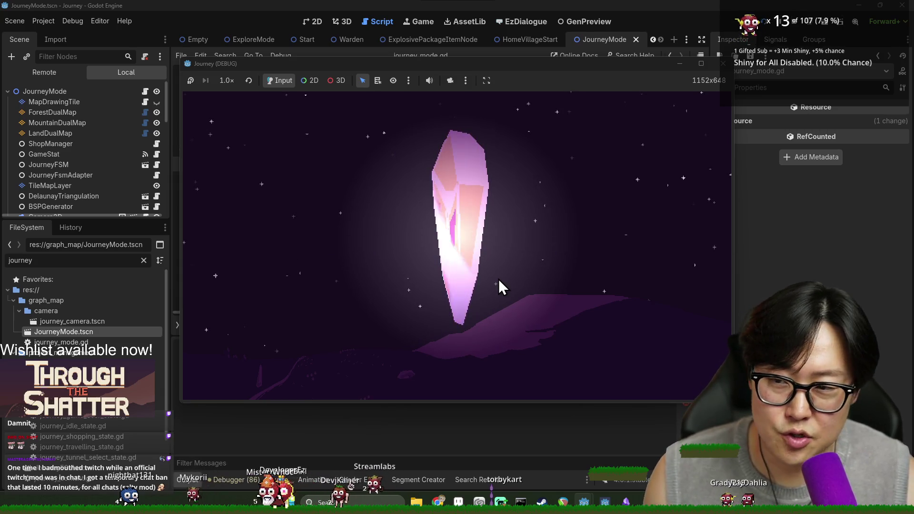
{"action": "left_click", "coordinate": [471, 240]}
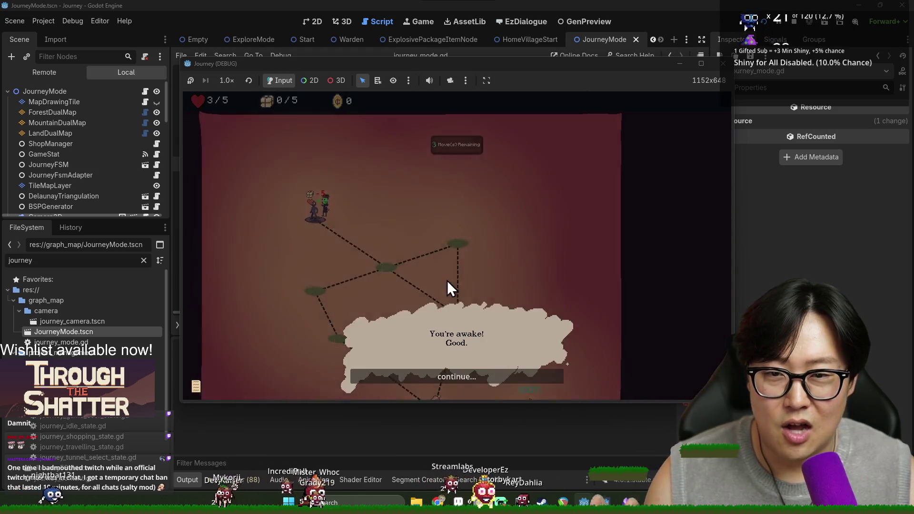
- Click through the intro dialog, accept the gift, and close the gift message
{"action": "left_click", "coordinate": [462, 376]}
{"action": "left_click", "coordinate": [462, 378]}
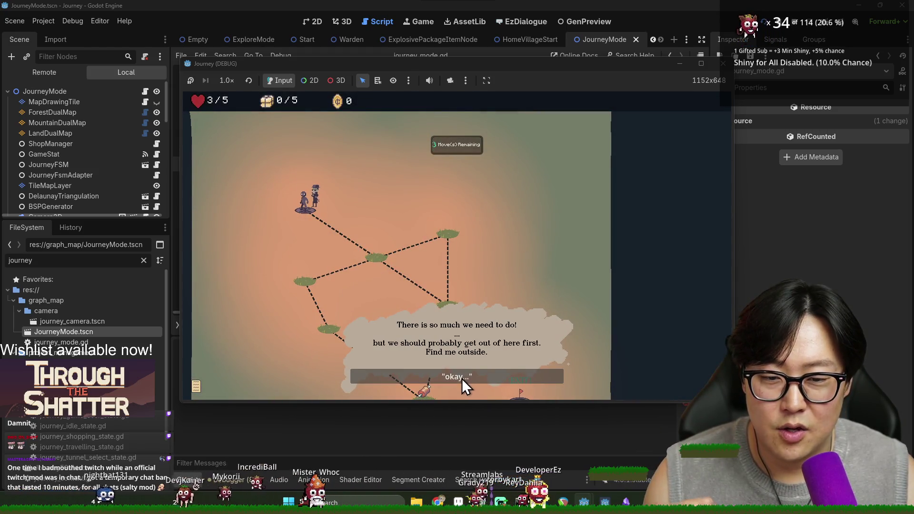
{"action": "left_click", "coordinate": [462, 378]}
{"action": "left_click", "coordinate": [461, 379]}
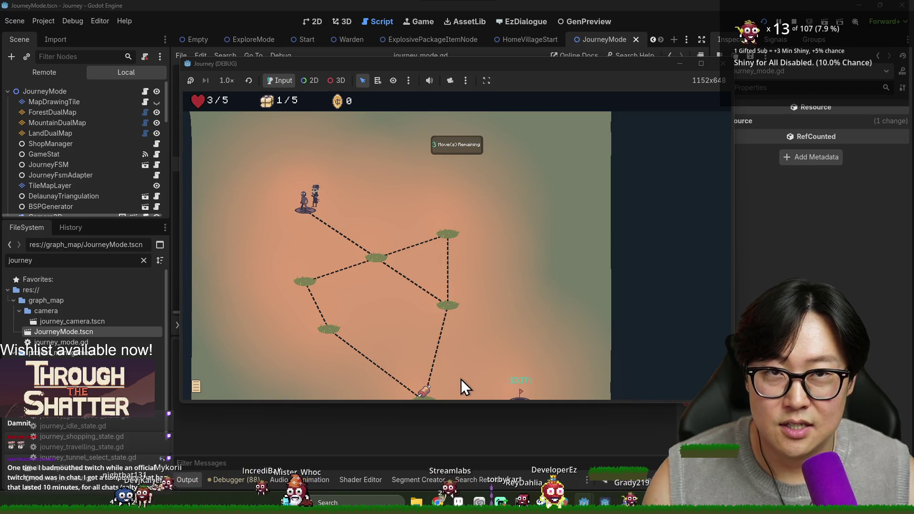
- Walk the character across the map nodes to EXIT, hitting the line 787 breakpoint
{"action": "left_click", "coordinate": [381, 264]}
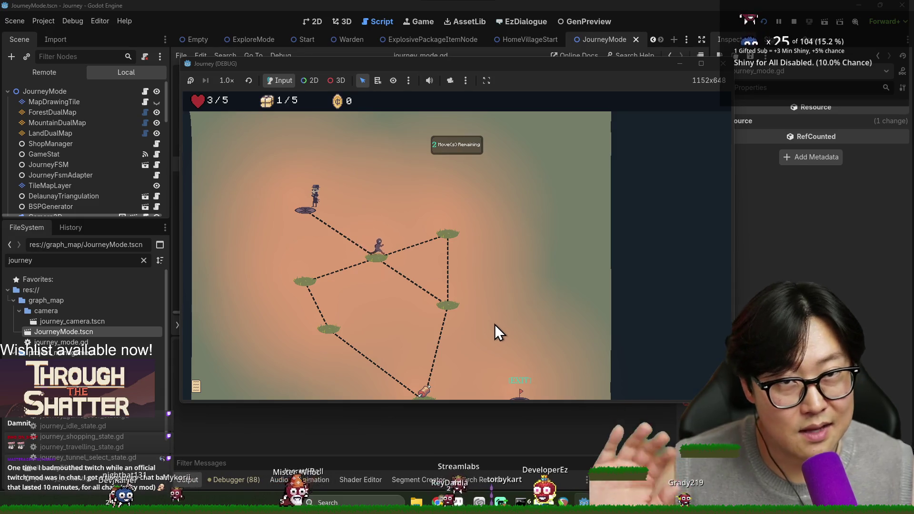
{"action": "left_click", "coordinate": [446, 309]}
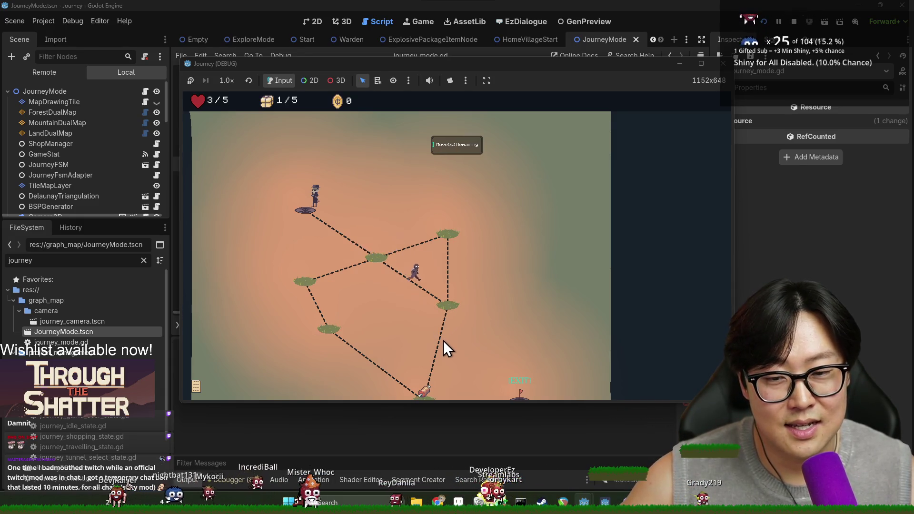
{"action": "left_click", "coordinate": [429, 386]}
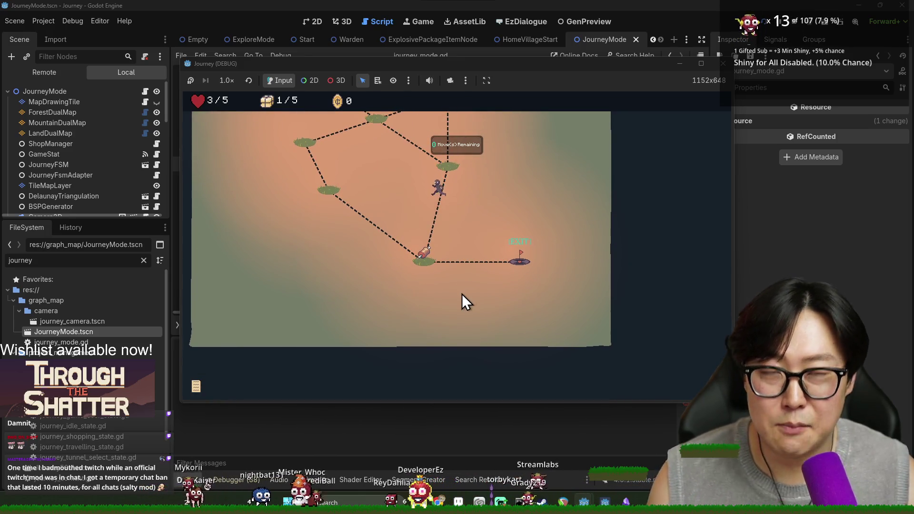
{"action": "left_click", "coordinate": [516, 270]}
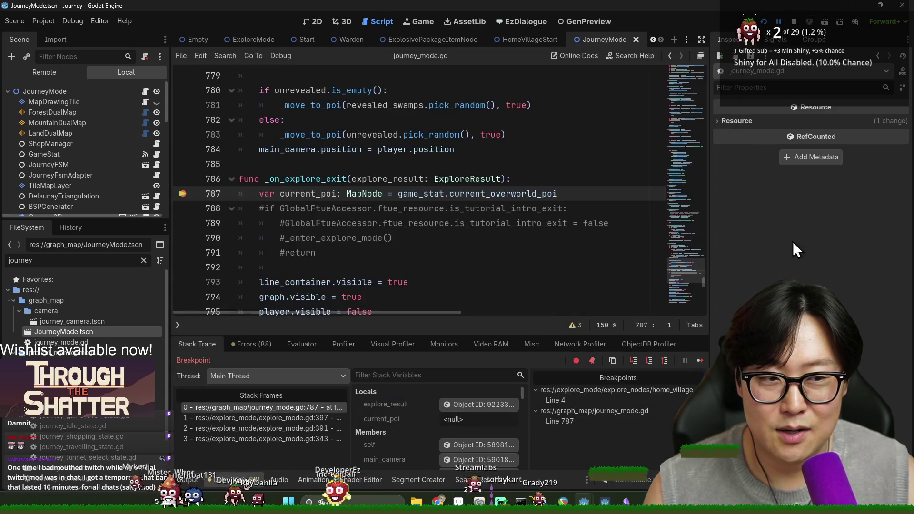
{"action": "left_click", "coordinate": [793, 241]}
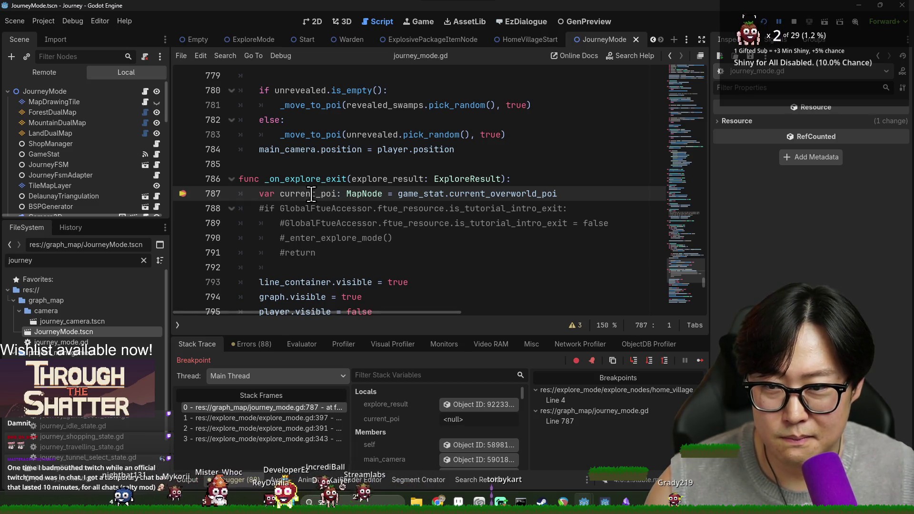
- Remove the line 787 breakpoint, continue twice back to the map, and open the Start menu
{"action": "mouse_move", "coordinate": [310, 194]}
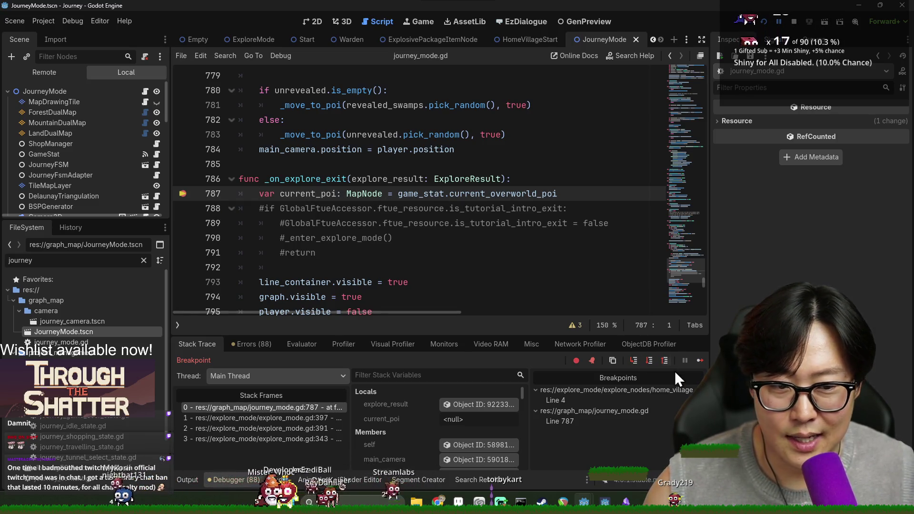
{"action": "left_click", "coordinate": [183, 194]}
{"action": "left_click", "coordinate": [698, 360]}
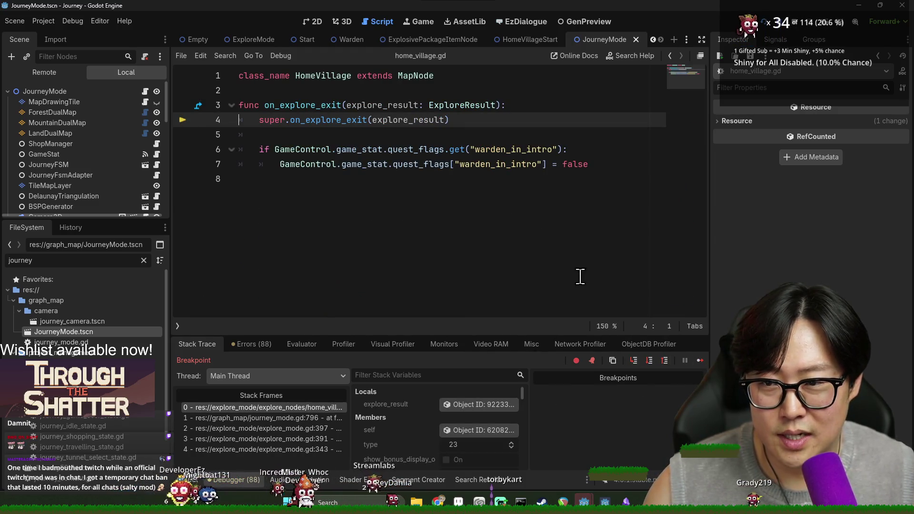
{"action": "left_click", "coordinate": [699, 360]}
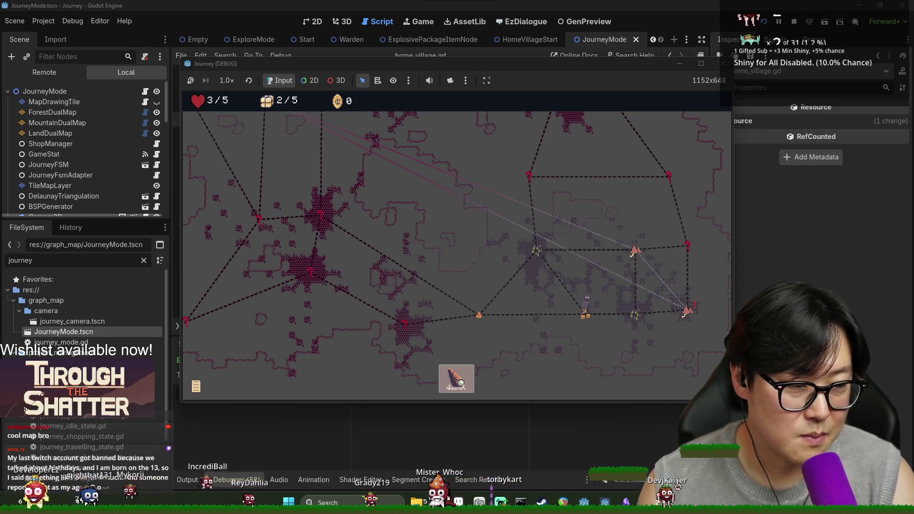
{"action": "key", "text": "super"}
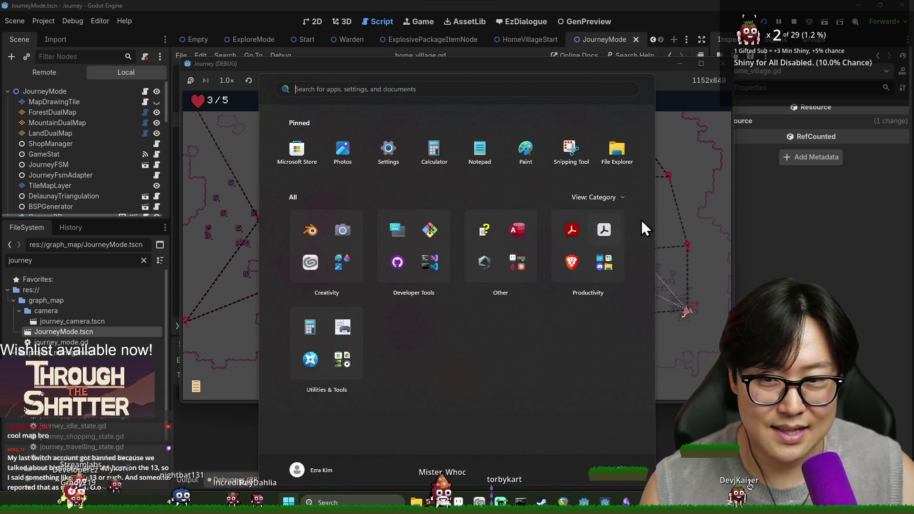
- Open This PC in File Explorer, shrink its window, and drag it off the right edge
{"action": "left_click", "coordinate": [745, 31]}
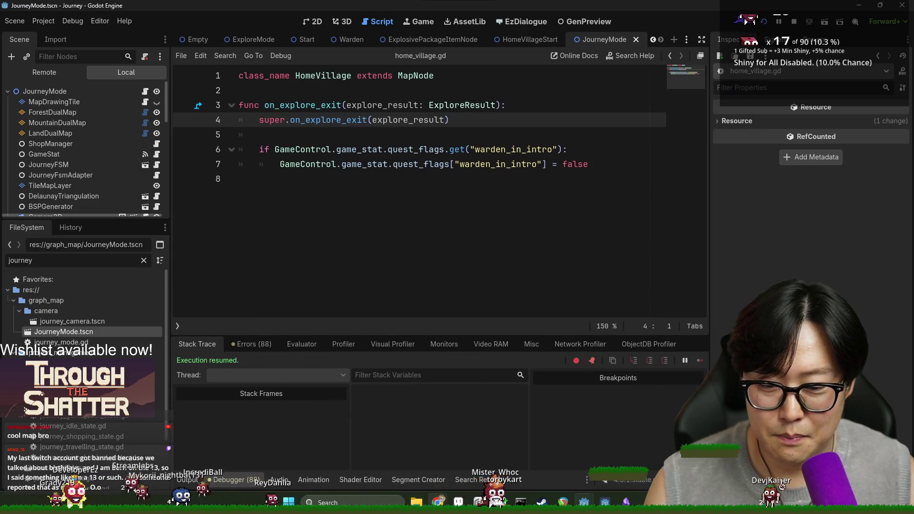
{"action": "left_click", "coordinate": [416, 502]}
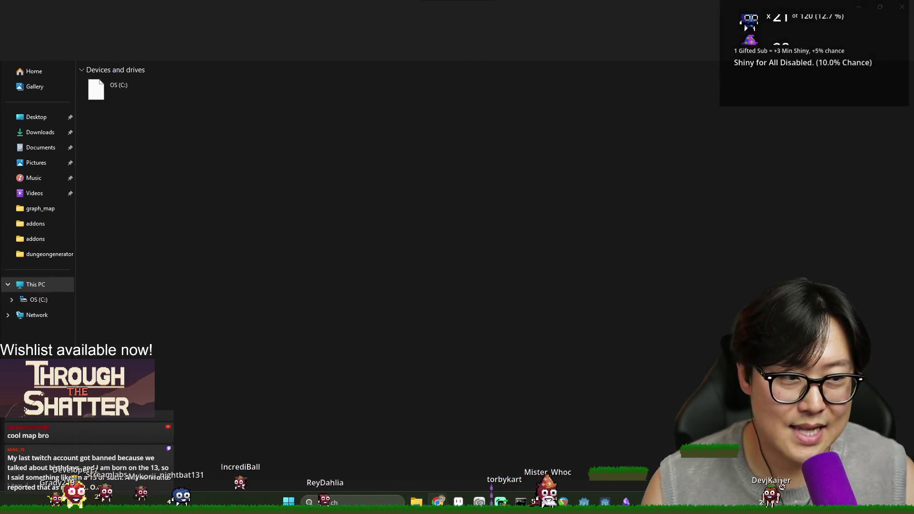
{"action": "left_click_drag", "start_coordinate": [672, 13], "coordinate": [698, 116]}
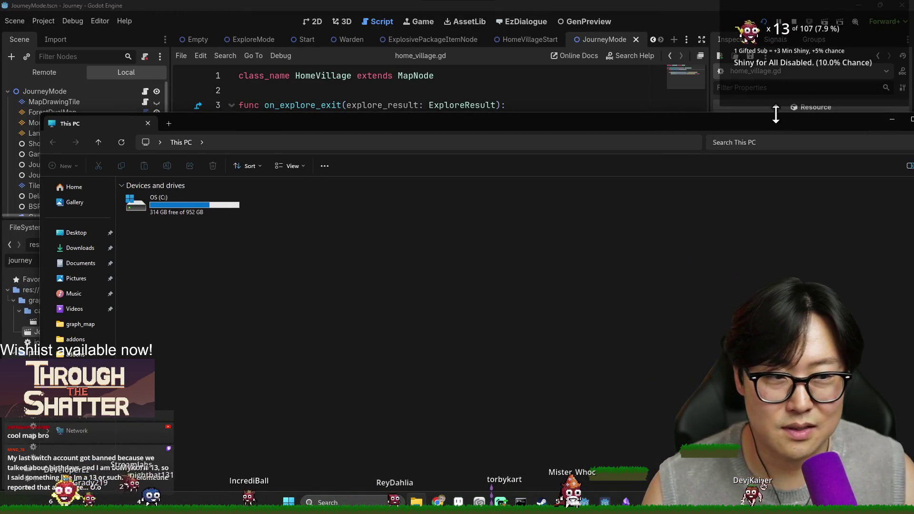
{"action": "mouse_move", "coordinate": [848, 110]}
{"action": "left_mouse_down"}
{"action": "mouse_move", "coordinate": [809, 147]}
{"action": "mouse_move", "coordinate": [642, 240]}
{"action": "mouse_move", "coordinate": [373, 261]}
{"action": "mouse_move", "coordinate": [175, 242]}
{"action": "left_mouse_up"}
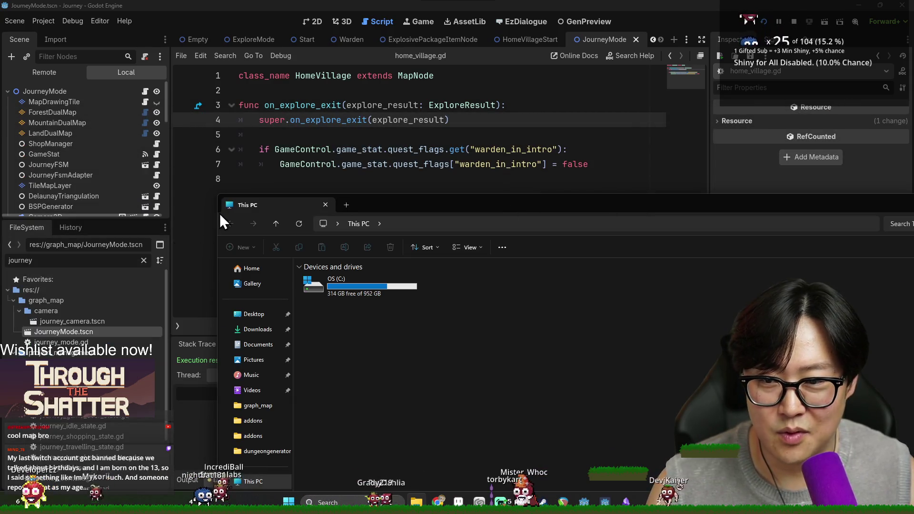
{"action": "left_click_drag", "start_coordinate": [219, 209], "coordinate": [913, 206]}
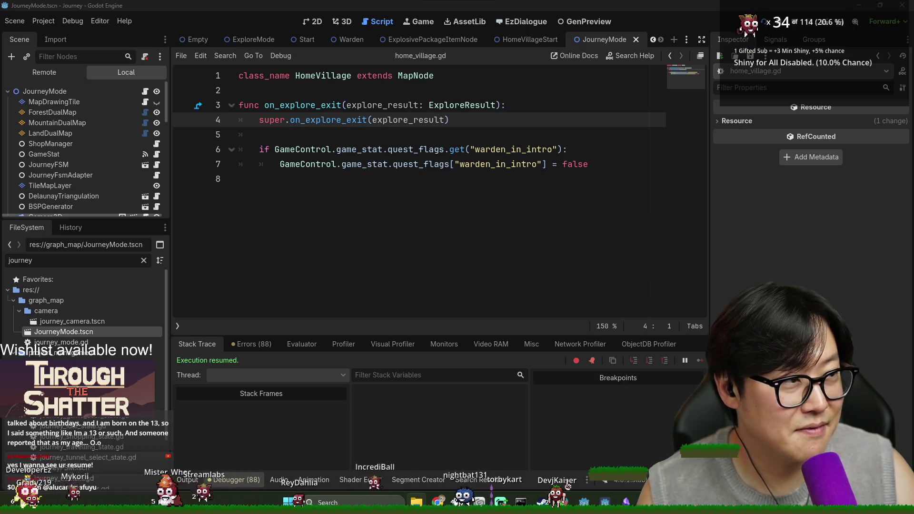
{"action": "key", "text": "F5"}
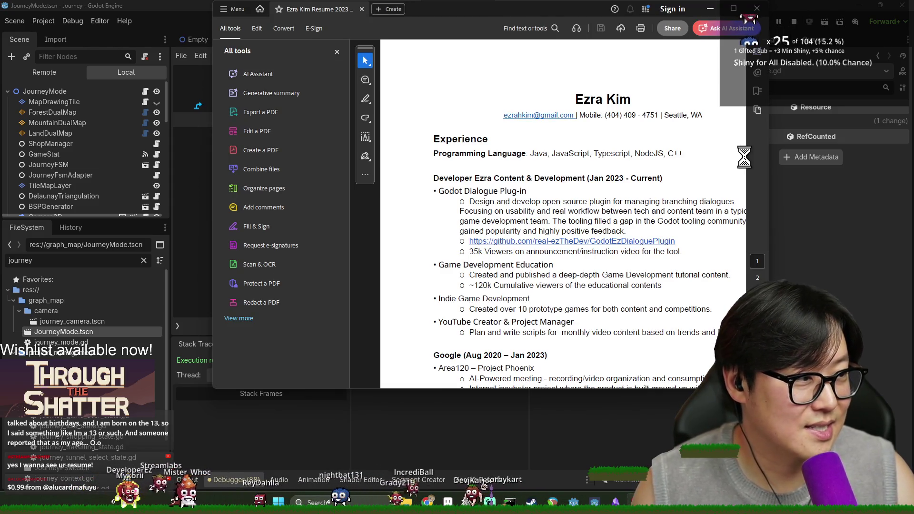
- Maximize the Acrobat résumé window, dismiss the What's new popup, and switch back to Godot
{"action": "left_click_drag", "start_coordinate": [590, 10], "coordinate": [458, 1]}
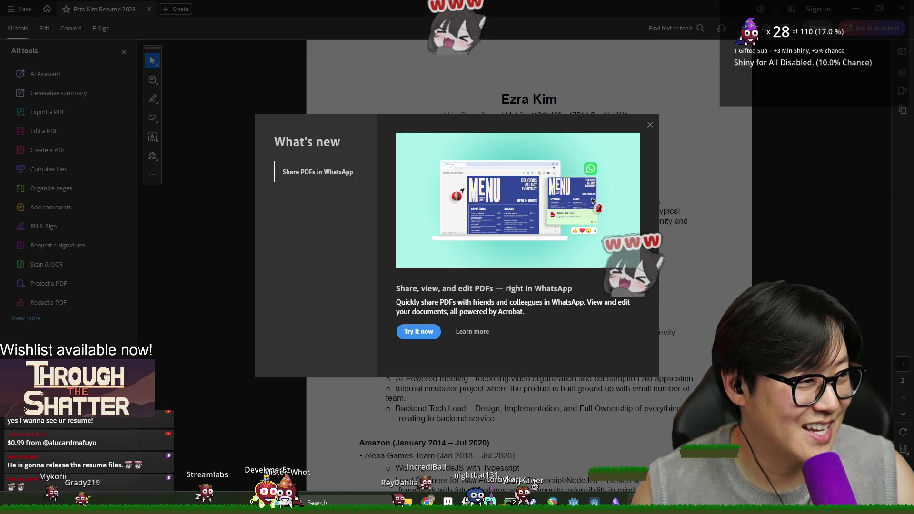
{"action": "left_click", "coordinate": [649, 120]}
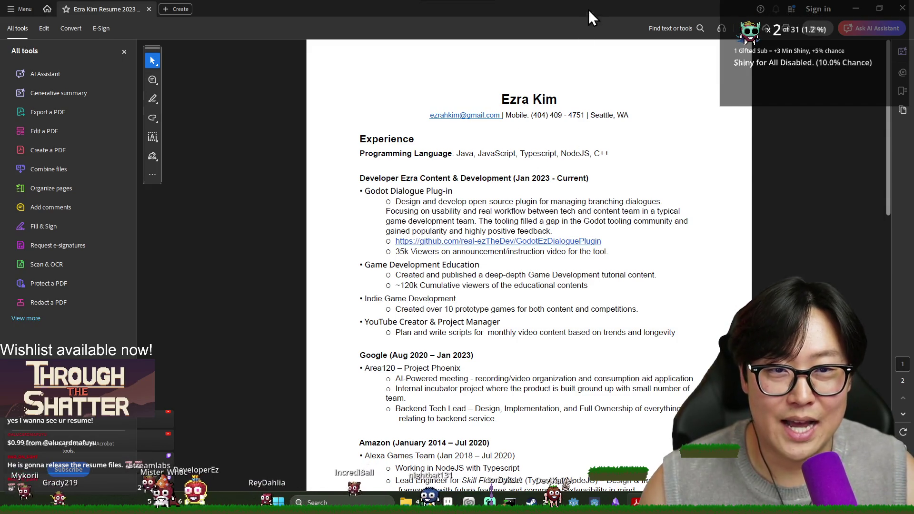
{"action": "key", "text": "alt+Tab"}
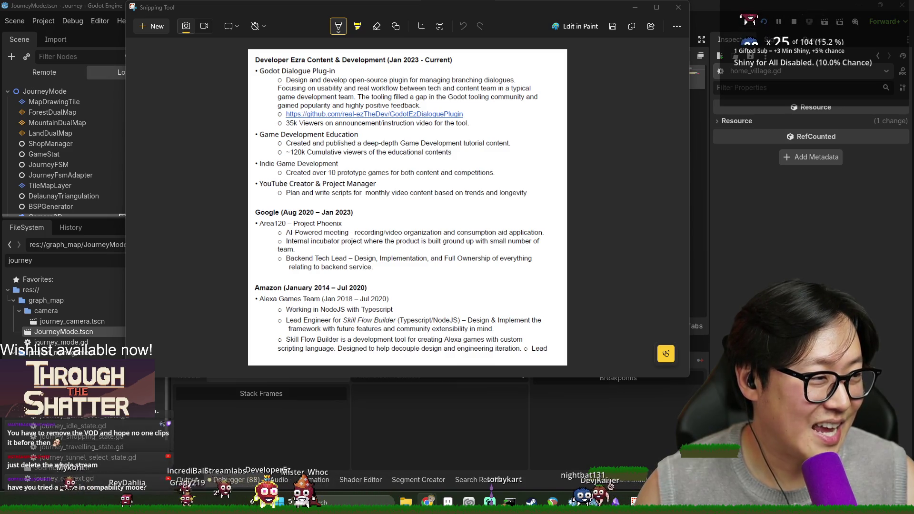
- Choose the Compatibility renderer, then cancel the restart prompt to keep the renderer unchanged
{"action": "left_click", "coordinate": [861, 220]}
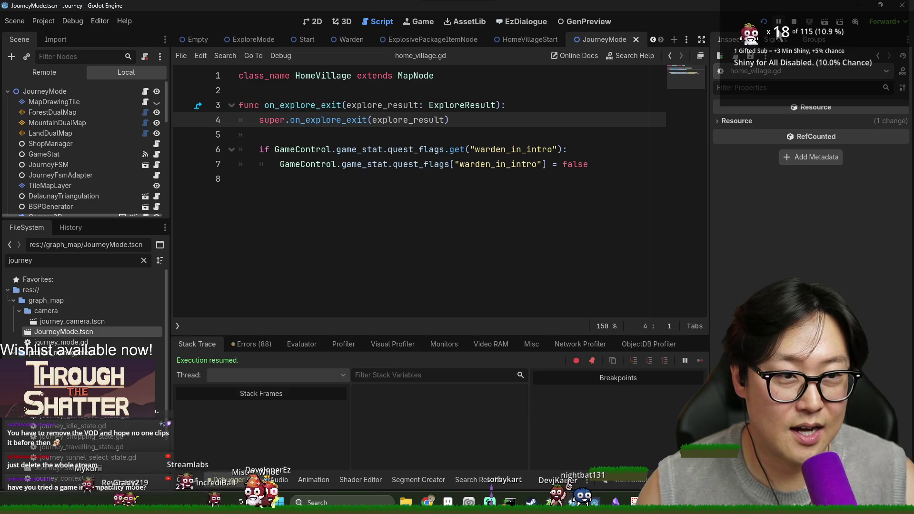
{"action": "left_click", "coordinate": [896, 25]}
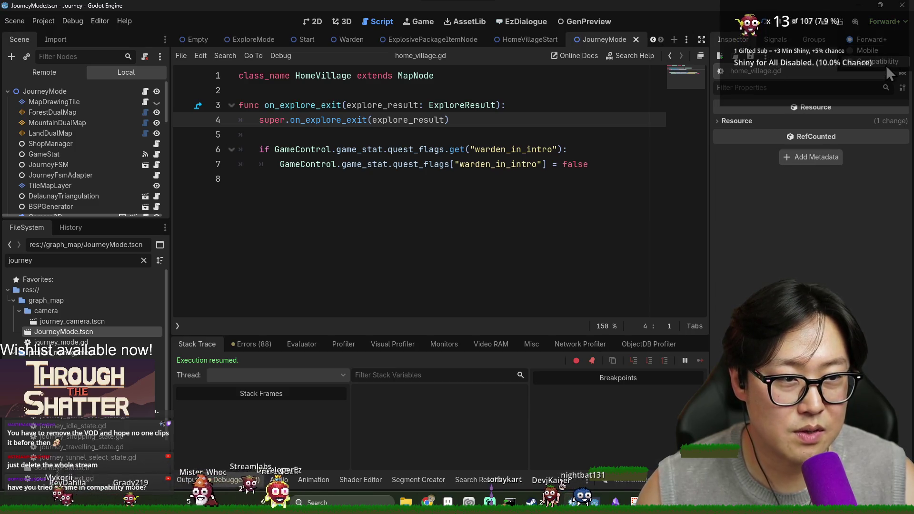
{"action": "left_click", "coordinate": [886, 65]}
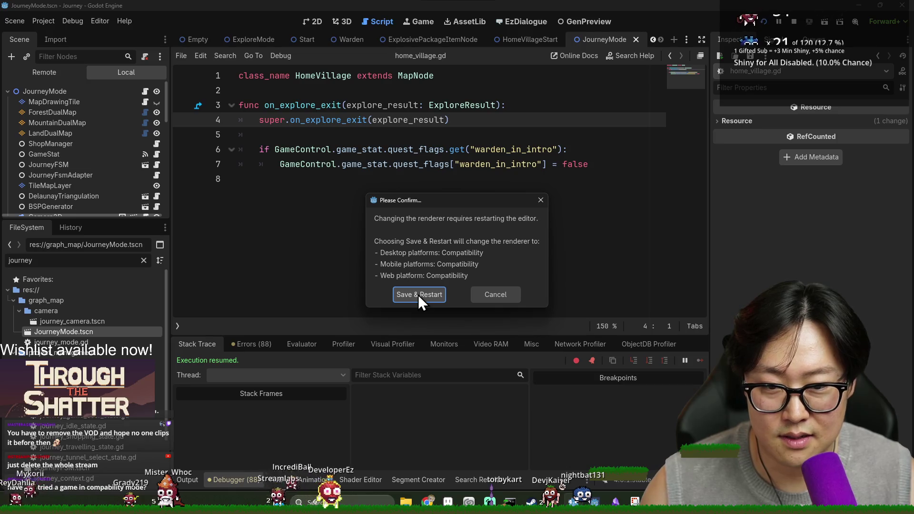
{"action": "left_click", "coordinate": [488, 296]}
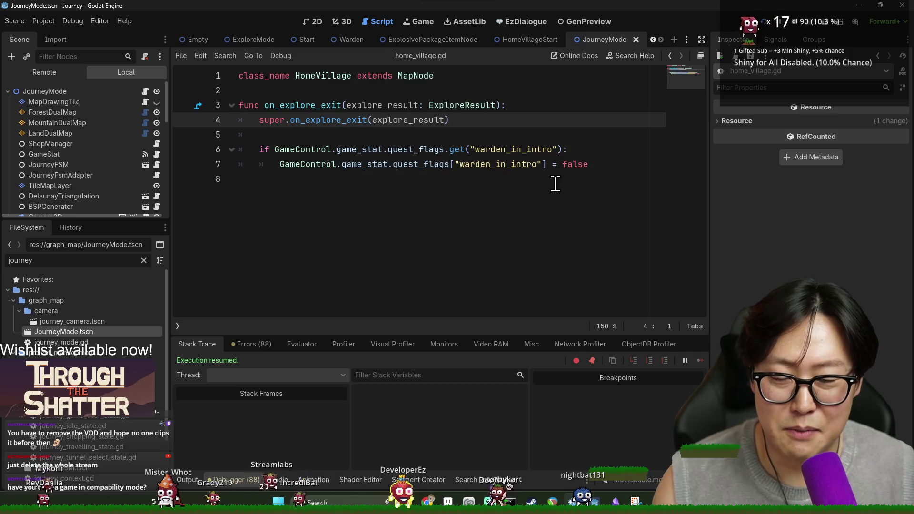
- Switch to the résumé screenshot and back, then open the warden dialogue in EzDialogue
{"action": "key", "text": "alt+Tab"}
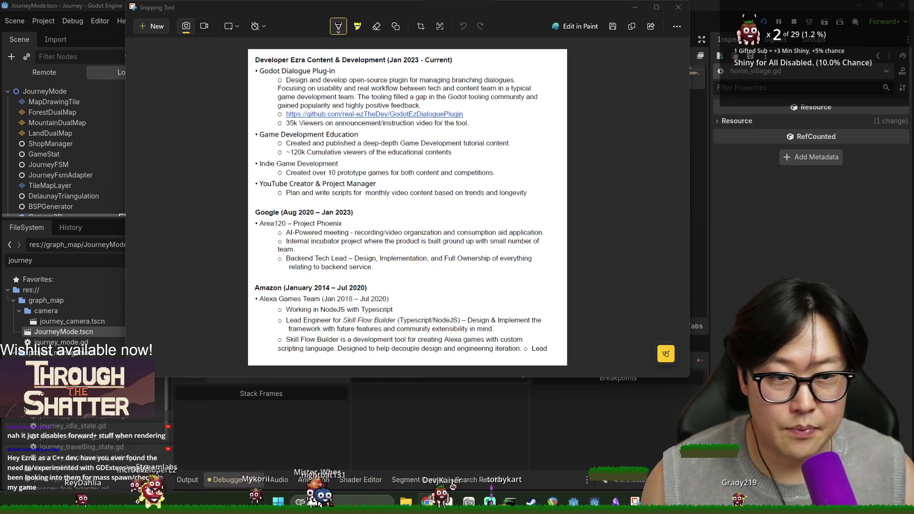
{"action": "key", "text": "alt+Tab"}
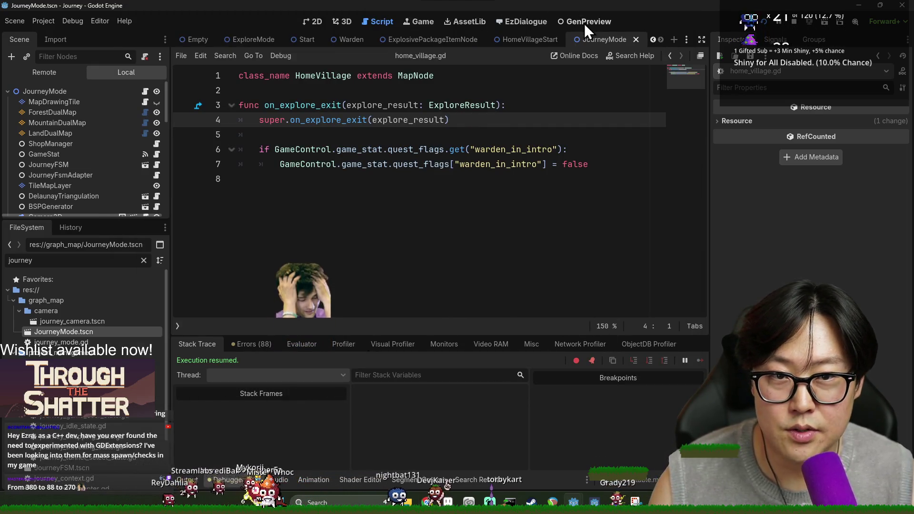
{"action": "left_click", "coordinate": [507, 21]}
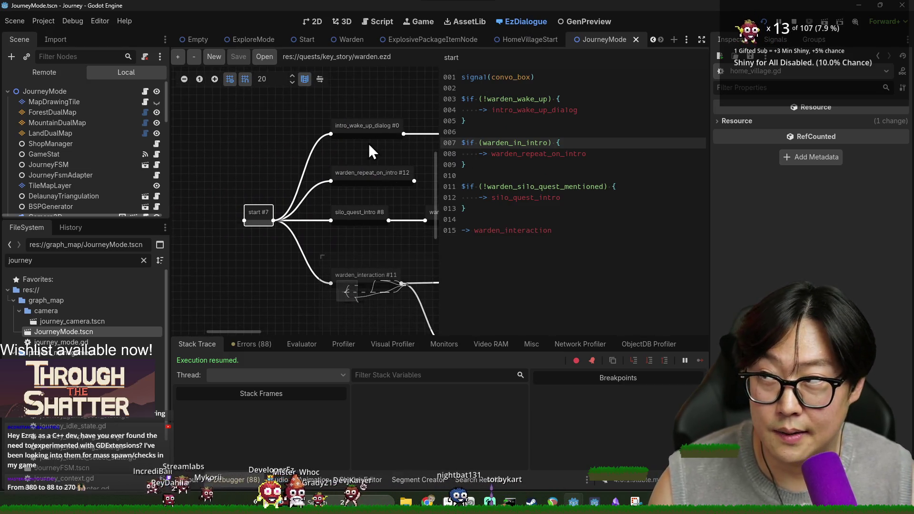
- Inspect the warden.ezd start and intro_wake_up_dialog nodes and pan the dialogue graph
{"action": "left_click_drag", "start_coordinate": [451, 180], "coordinate": [495, 178]}
{"action": "left_click", "coordinate": [379, 176]}
{"action": "left_click", "coordinate": [380, 128]}
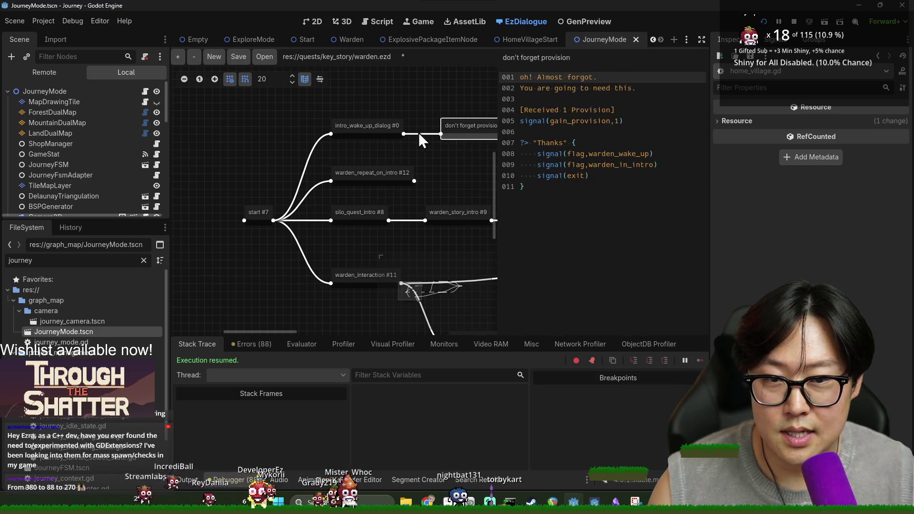
{"action": "left_click", "coordinate": [265, 221]}
{"action": "left_click_drag", "start_coordinate": [498, 173], "coordinate": [431, 174]}
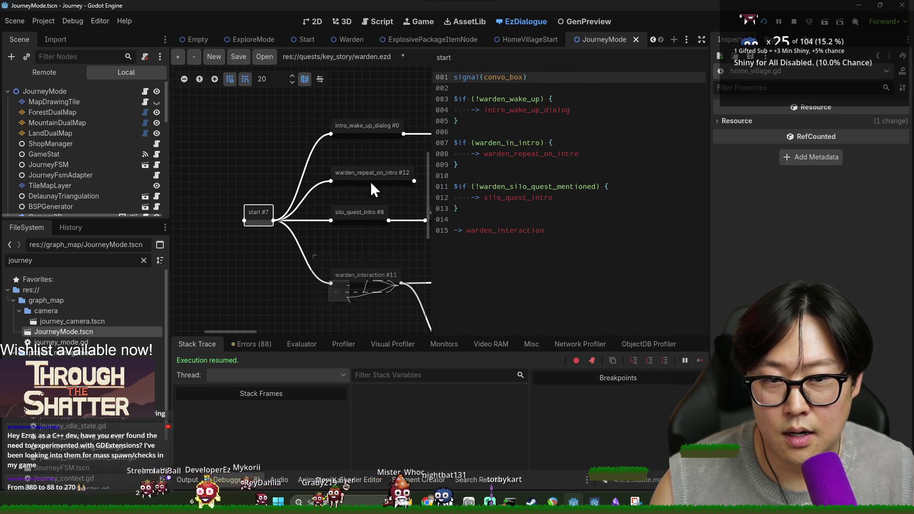
{"action": "mouse_move", "coordinate": [370, 182]}
{"action": "left_mouse_down"}
{"action": "mouse_move", "coordinate": [281, 198]}
{"action": "mouse_move", "coordinate": [247, 187]}
{"action": "mouse_move", "coordinate": [282, 187]}
{"action": "left_mouse_up"}
{"action": "scroll", "coordinate": [324, 157], "scroll_direction": "down", "scroll_amount": 5}
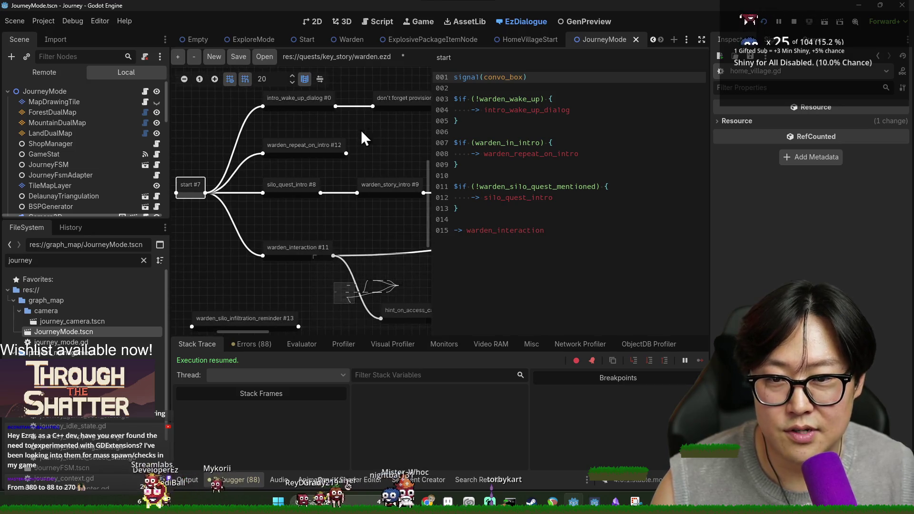
- Load forest_explore_gen_config.tres in GenPreview and regenerate the 13-node graph with a new seed
{"action": "left_click", "coordinate": [585, 21]}
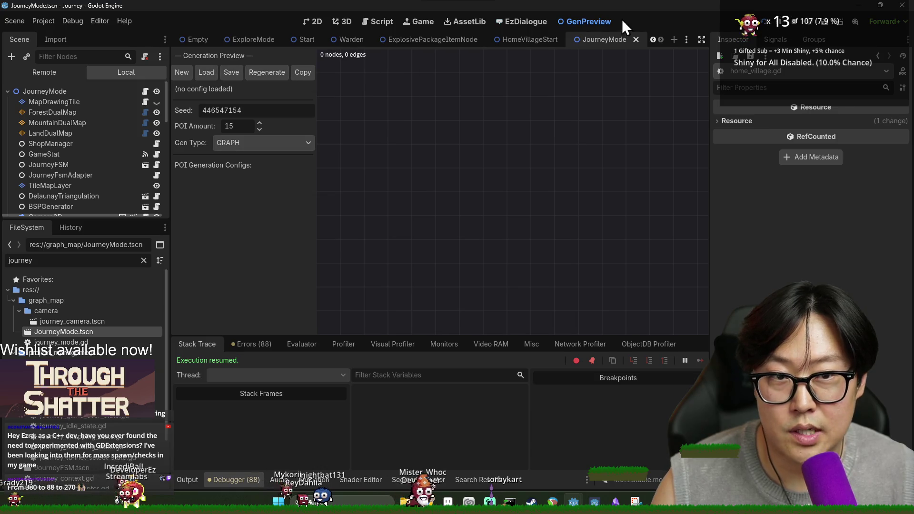
{"action": "left_click", "coordinate": [249, 78]}
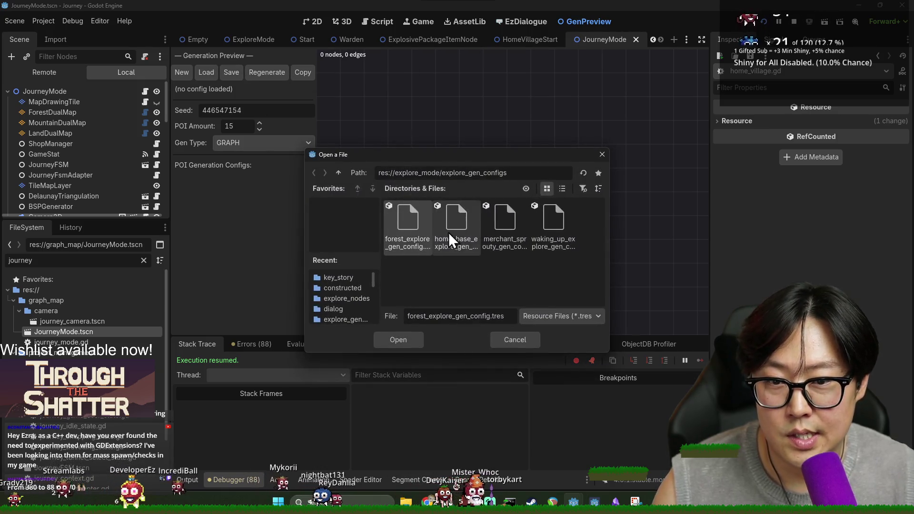
{"action": "double_click", "coordinate": [418, 241]}
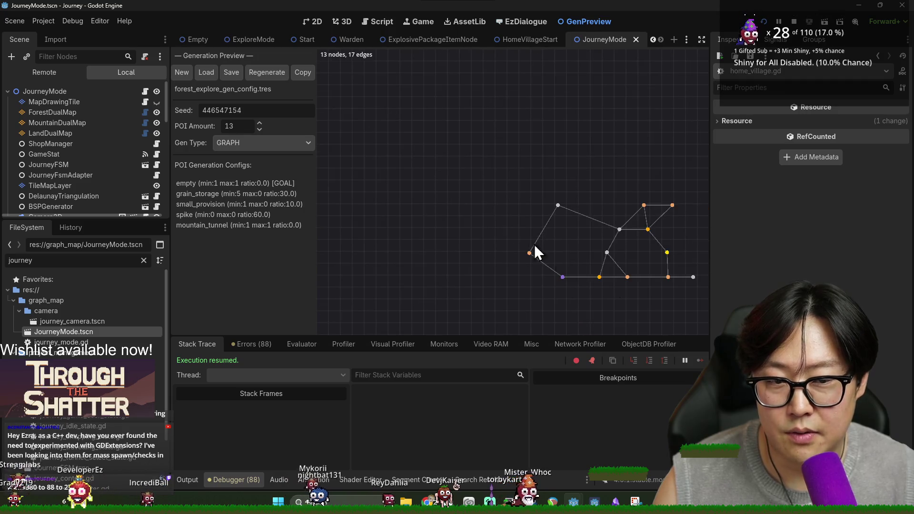
{"action": "left_click", "coordinate": [264, 71]}
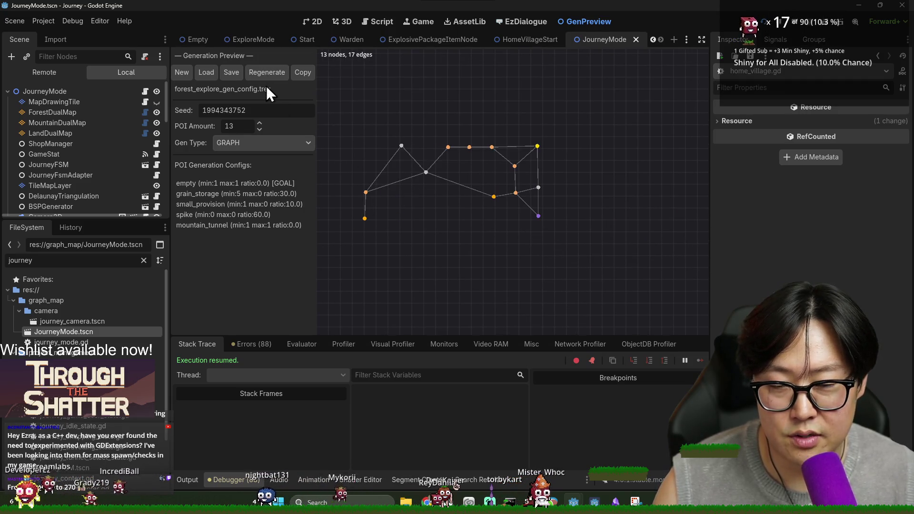
{"action": "left_click", "coordinate": [417, 479]}
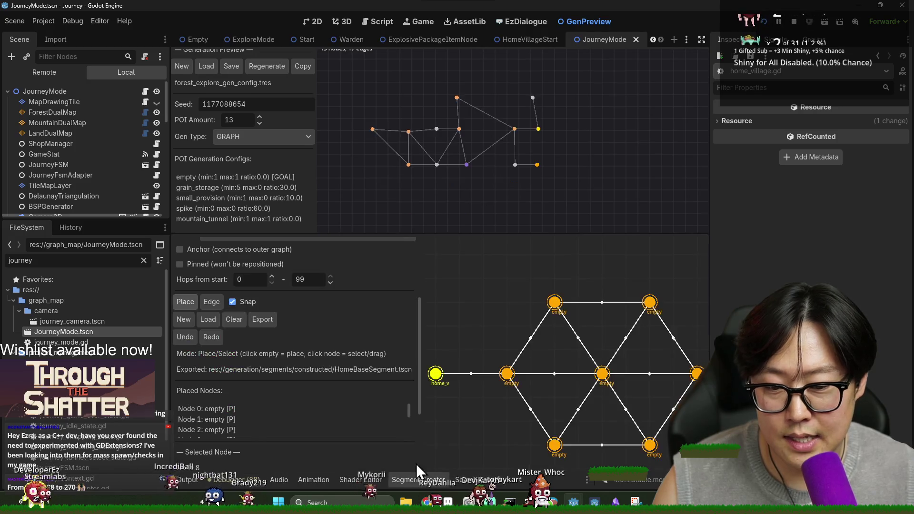
- Load merchant_sprouty_gen_config.tres and merchant_money_land_segment.tscn into the segment creator
{"action": "left_click_drag", "start_coordinate": [479, 235], "coordinate": [473, 210]}
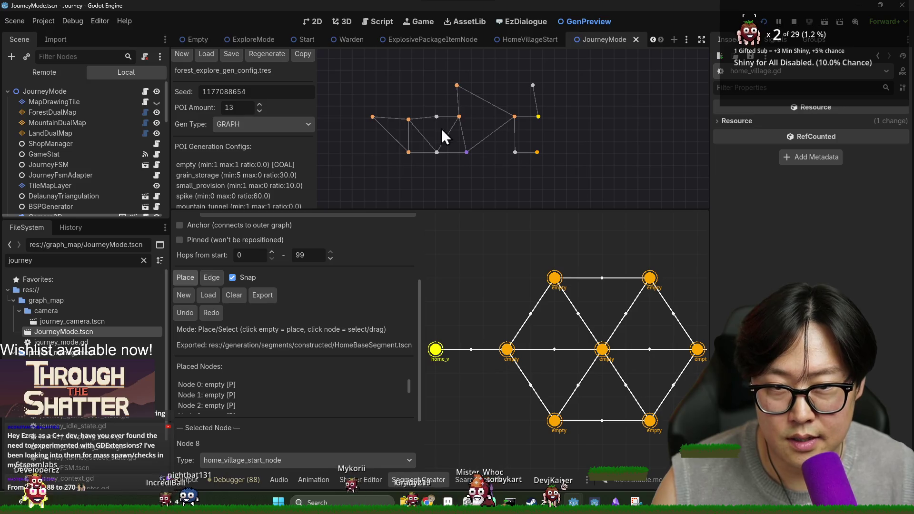
{"action": "left_click", "coordinate": [212, 54]}
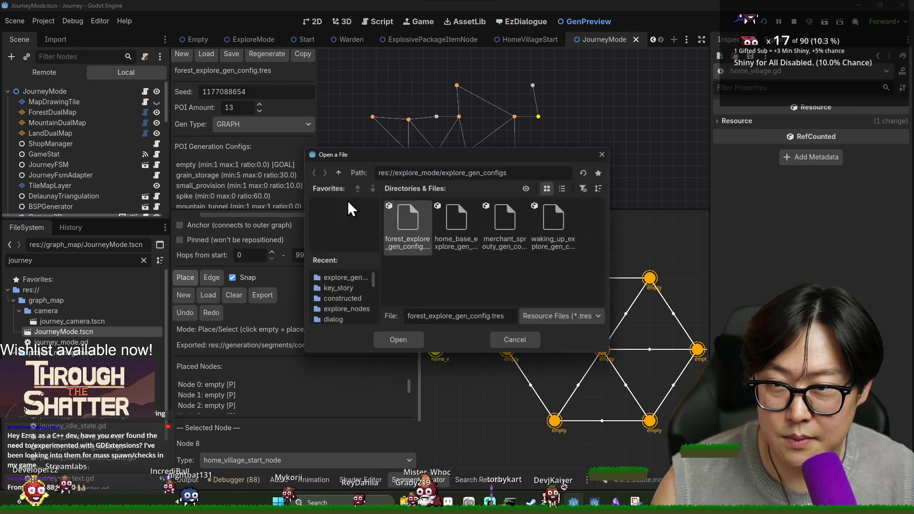
{"action": "double_click", "coordinate": [516, 230]}
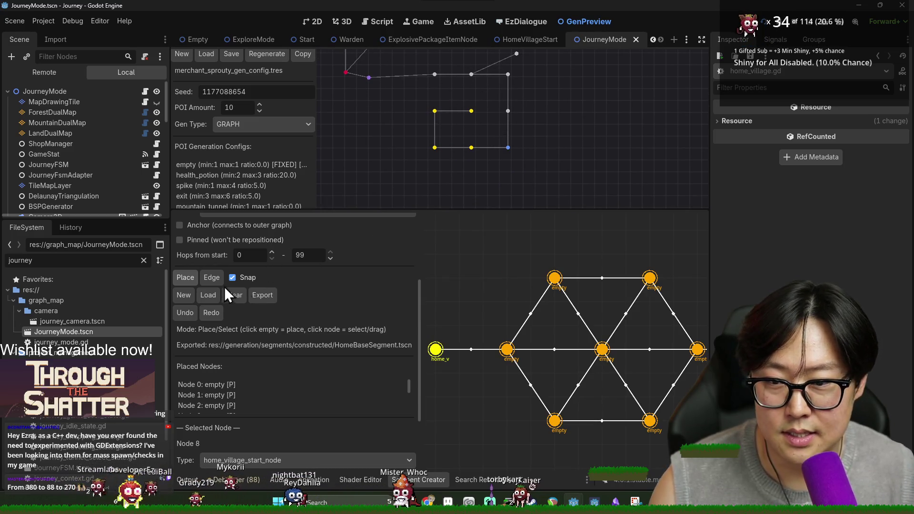
{"action": "left_click", "coordinate": [208, 296]}
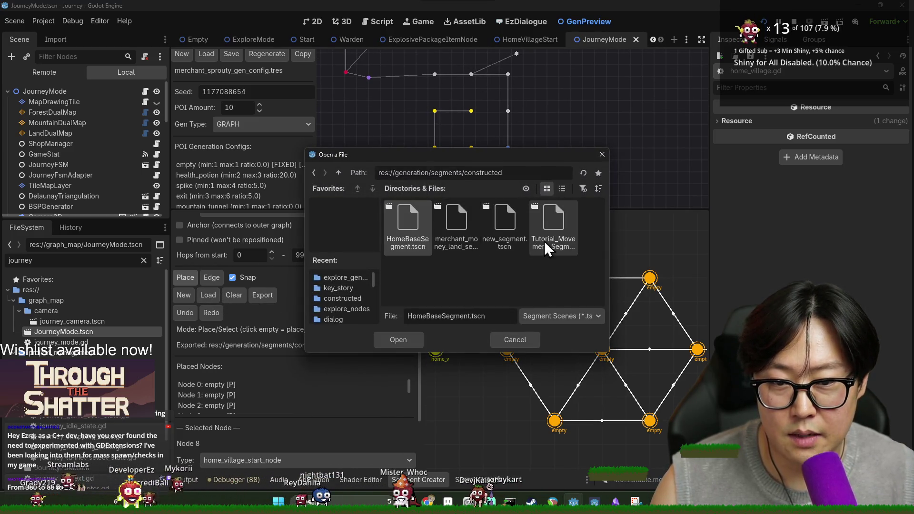
{"action": "double_click", "coordinate": [460, 236]}
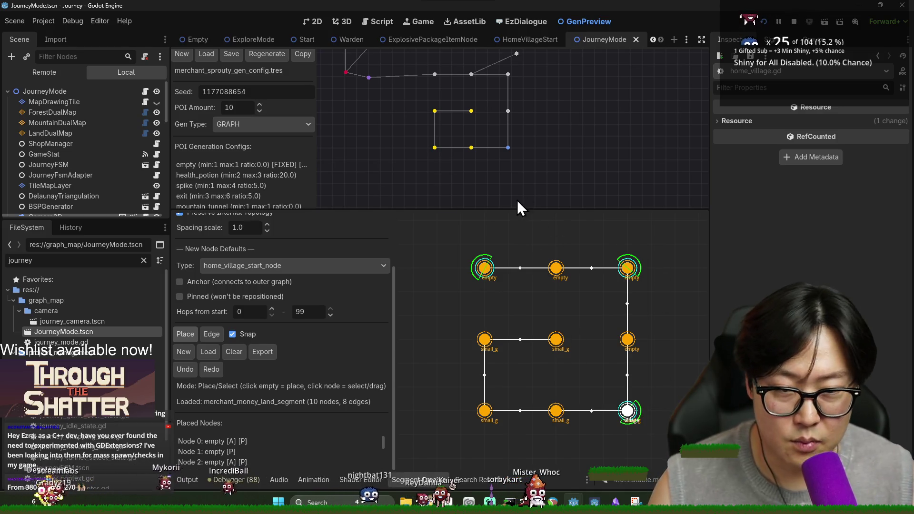
- Regenerate the 20-node preview graph with a new seed and return to the 2D view
{"action": "left_click_drag", "start_coordinate": [515, 208], "coordinate": [529, 279]}
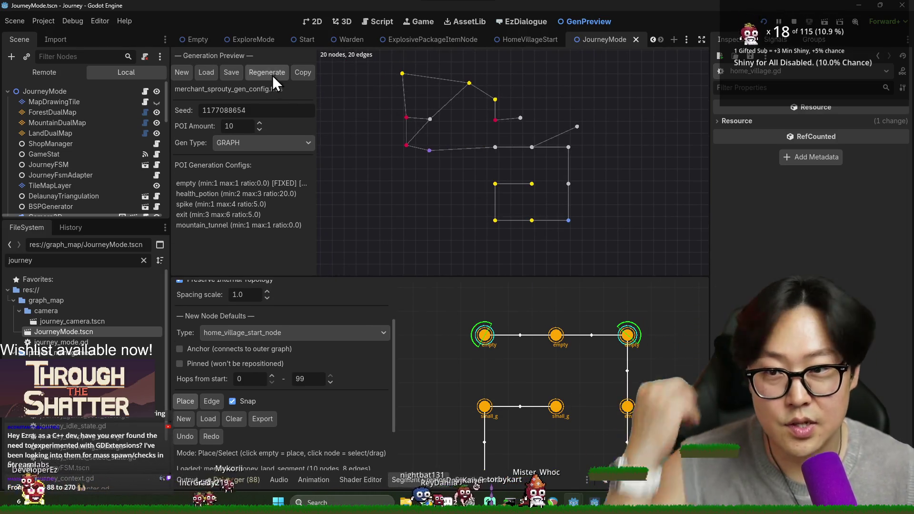
{"action": "left_click", "coordinate": [272, 75]}
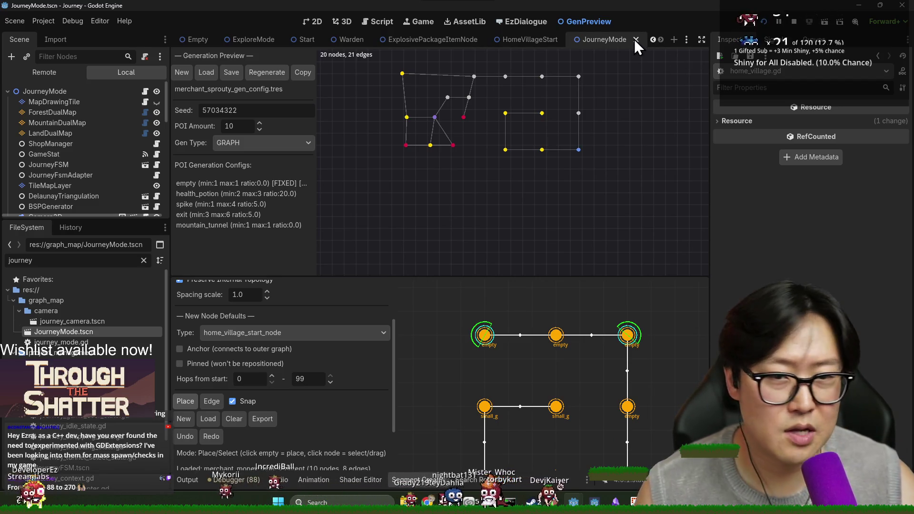
{"action": "left_click", "coordinate": [321, 22]}
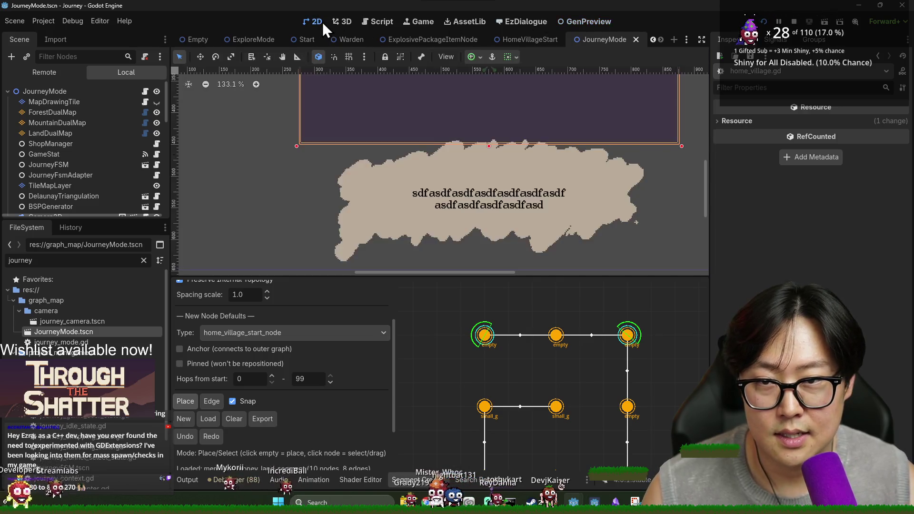
- Show the Output log and pan and zoom JourneyMode.tscn onto the text panel and speech cloud
{"action": "left_click", "coordinate": [188, 480]}
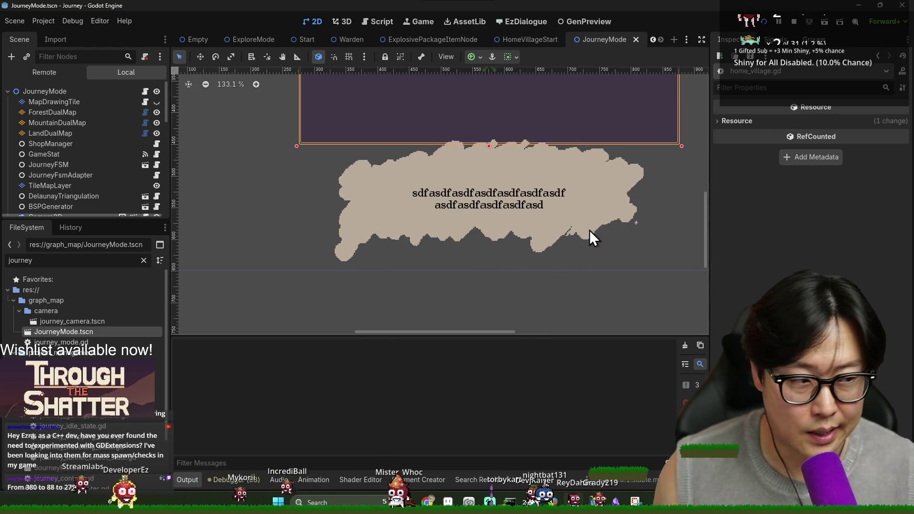
{"action": "mouse_move", "coordinate": [600, 215]}
{"action": "left_mouse_down"}
{"action": "mouse_move", "coordinate": [620, 250]}
{"action": "mouse_move", "coordinate": [541, 275]}
{"action": "mouse_move", "coordinate": [532, 265]}
{"action": "mouse_move", "coordinate": [667, 297]}
{"action": "mouse_move", "coordinate": [549, 251]}
{"action": "left_mouse_up"}
{"action": "scroll", "coordinate": [604, 250], "scroll_direction": "down", "scroll_amount": 3}
{"action": "scroll", "coordinate": [666, 297], "scroll_direction": "up", "scroll_amount": 1}
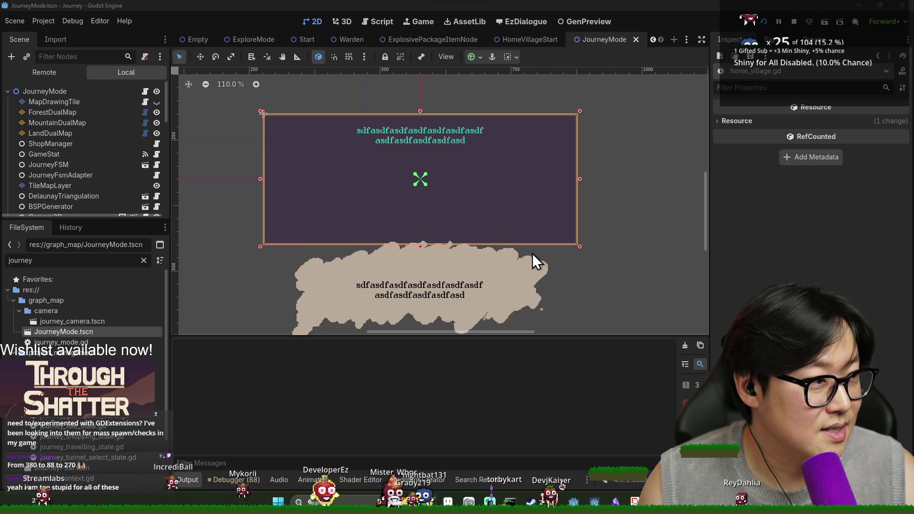
{"action": "scroll", "coordinate": [553, 229], "scroll_direction": "down", "scroll_amount": 2}
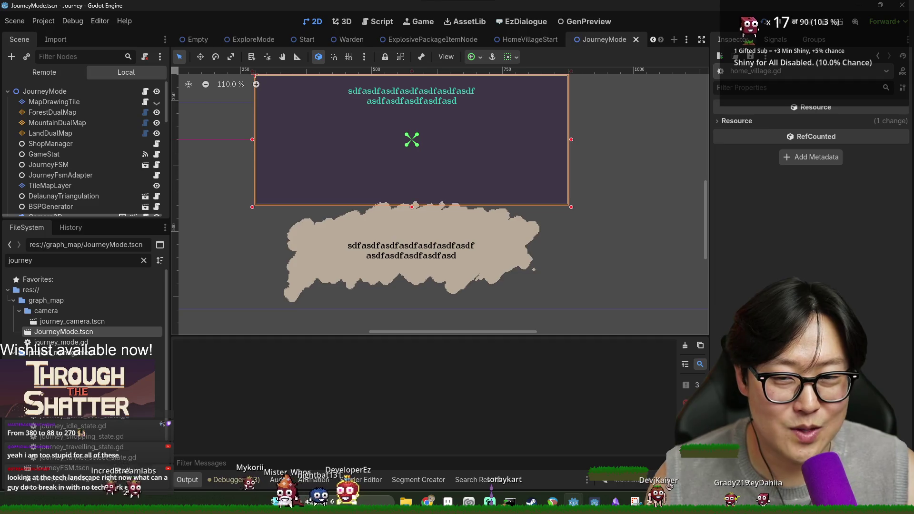
{"action": "key", "text": "alt+Tab"}
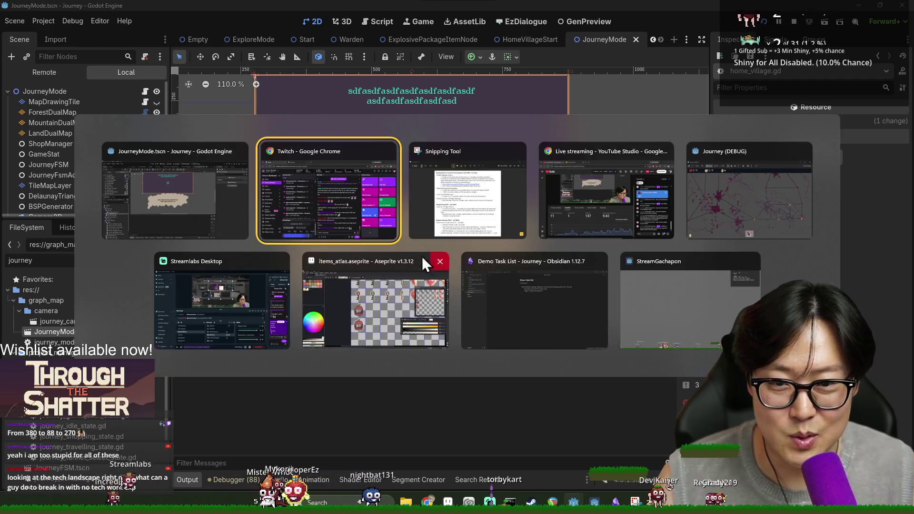
{"action": "left_click", "coordinate": [684, 217]}
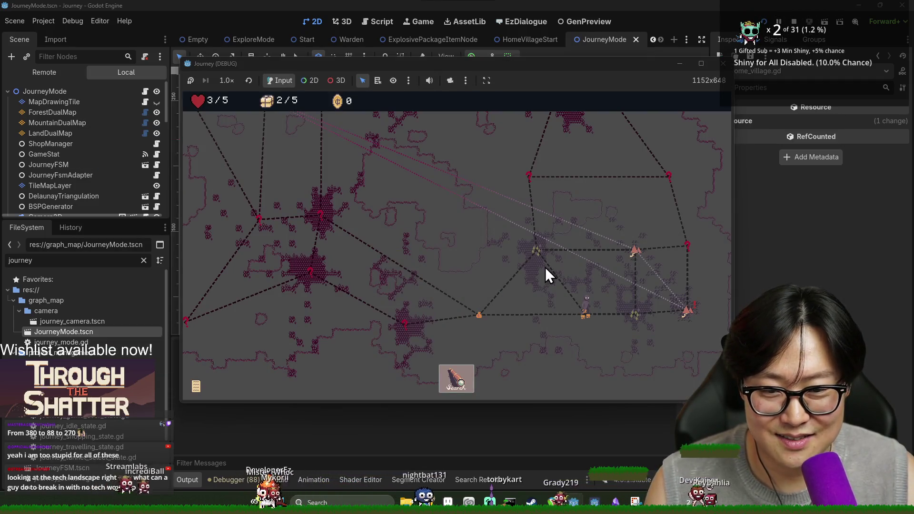
{"action": "key", "text": "alt+Tab"}
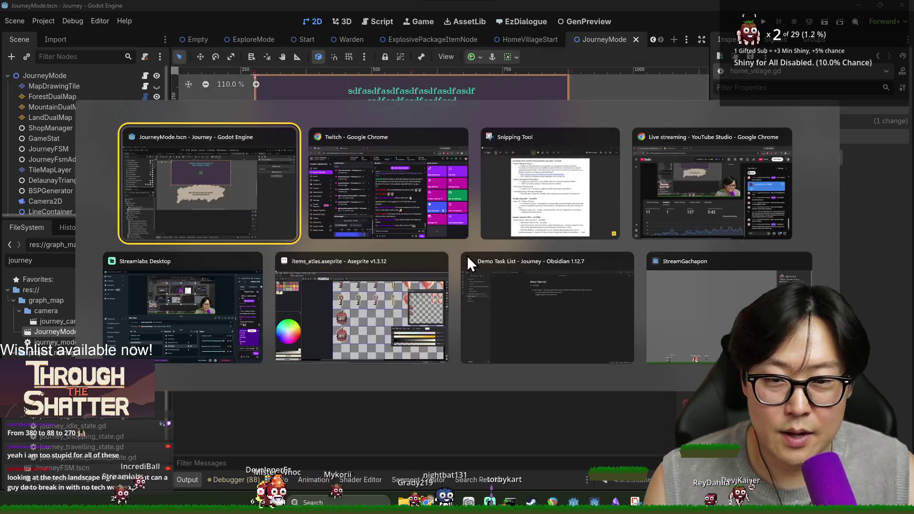
{"action": "left_click", "coordinate": [546, 225]}
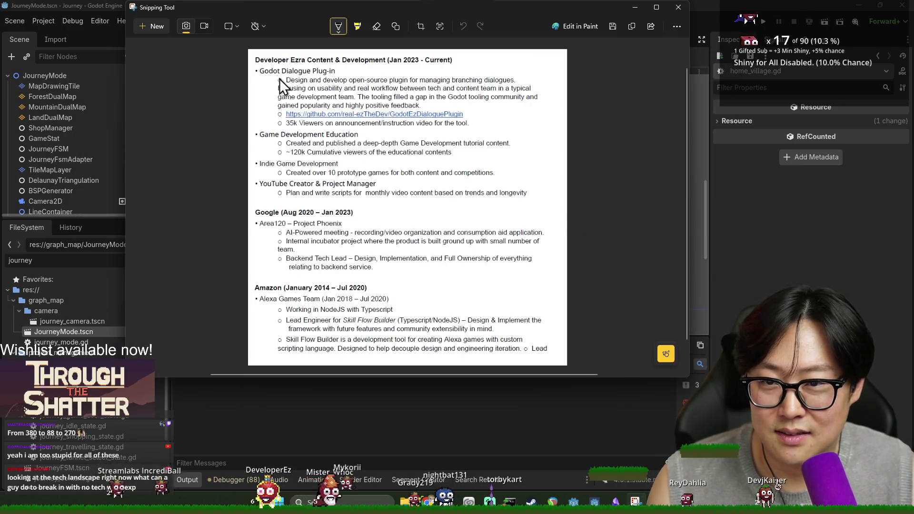
{"action": "mouse_move", "coordinate": [532, 198]}
{"action": "left_mouse_down"}
{"action": "mouse_move", "coordinate": [230, 55]}
{"action": "mouse_move", "coordinate": [443, 112]}
{"action": "mouse_move", "coordinate": [252, 95]}
{"action": "mouse_move", "coordinate": [259, 185]}
{"action": "mouse_move", "coordinate": [281, 138]}
{"action": "mouse_move", "coordinate": [333, 162]}
{"action": "mouse_move", "coordinate": [514, 113]}
{"action": "mouse_move", "coordinate": [385, 90]}
{"action": "mouse_move", "coordinate": [310, 157]}
{"action": "left_mouse_up"}
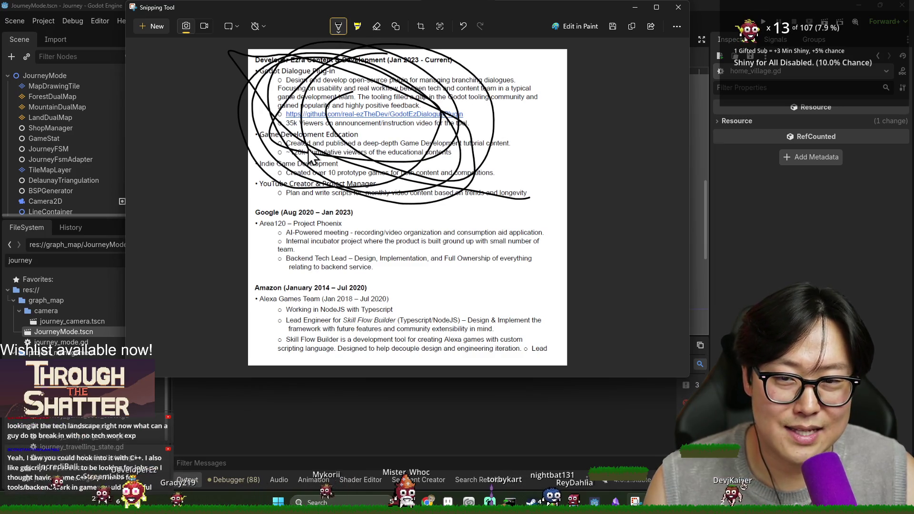
{"action": "key", "text": "ctrl+z"}
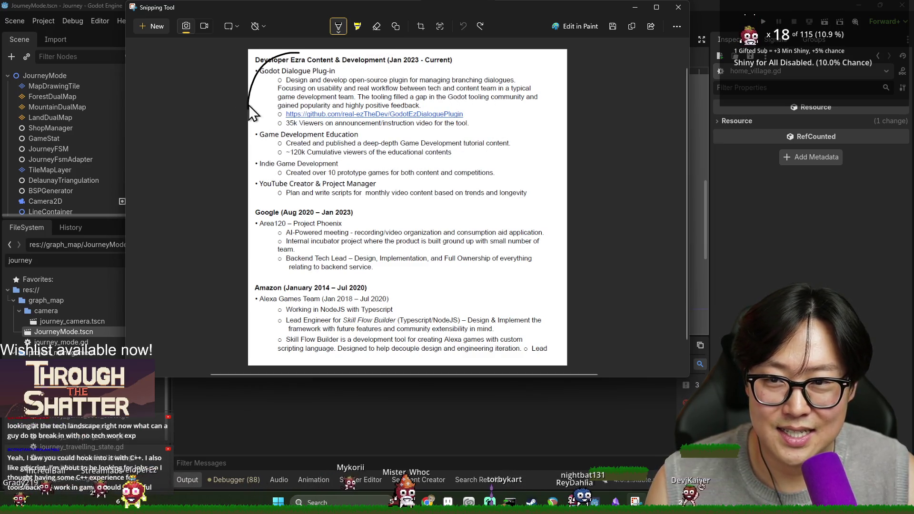
{"action": "mouse_move", "coordinate": [252, 113]}
{"action": "left_mouse_down"}
{"action": "mouse_move", "coordinate": [312, 77]}
{"action": "mouse_move", "coordinate": [257, 86]}
{"action": "mouse_move", "coordinate": [273, 67]}
{"action": "mouse_move", "coordinate": [327, 105]}
{"action": "left_mouse_up"}
{"action": "key", "text": "ctrl+z"}
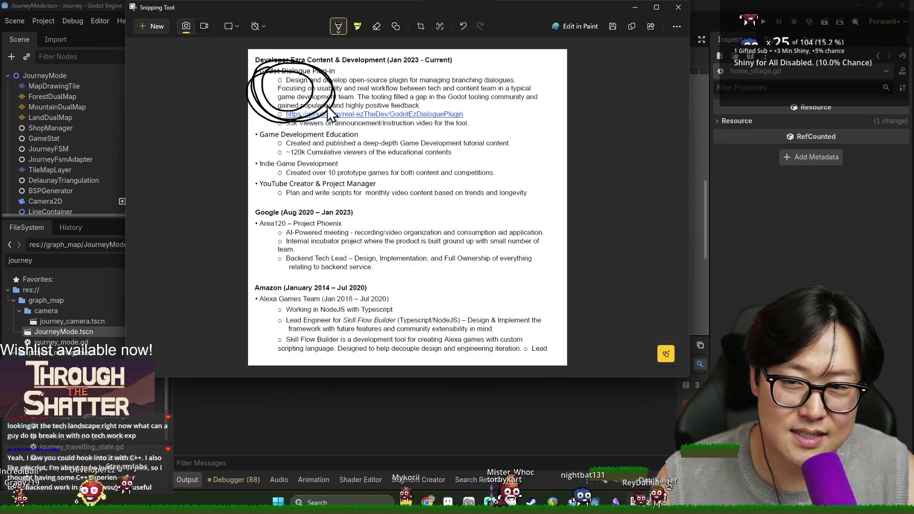
{"action": "key", "text": "ctrl+z"}
{"action": "key", "text": "ctrl+z"}
{"action": "key", "text": "ctrl+z"}
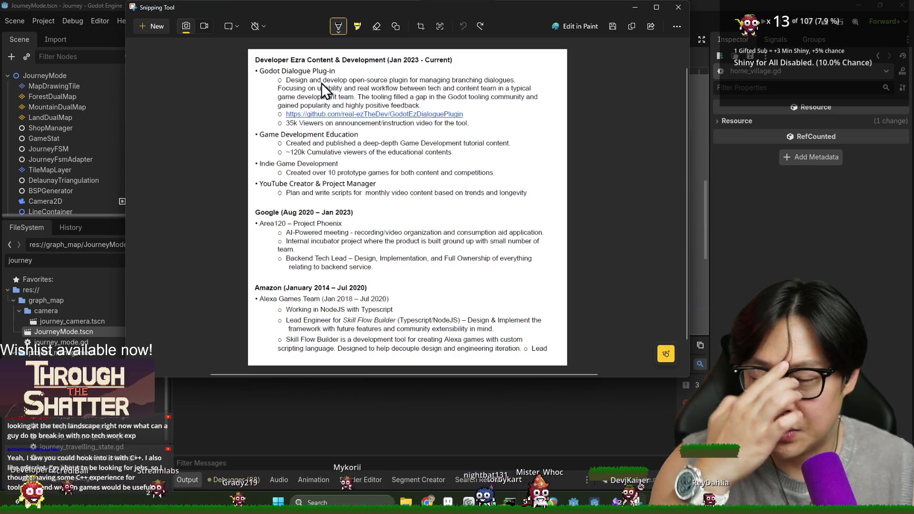
{"action": "mouse_move", "coordinate": [307, 76]}
{"action": "left_mouse_down"}
{"action": "mouse_move", "coordinate": [325, 109]}
{"action": "mouse_move", "coordinate": [309, 171]}
{"action": "left_mouse_up"}
{"action": "key", "text": "ctrl+z"}
{"action": "mouse_move", "coordinate": [312, 136]}
{"action": "left_mouse_down"}
{"action": "mouse_move", "coordinate": [276, 176]}
{"action": "mouse_move", "coordinate": [352, 295]}
{"action": "mouse_move", "coordinate": [266, 325]}
{"action": "mouse_move", "coordinate": [305, 223]}
{"action": "mouse_move", "coordinate": [286, 328]}
{"action": "left_mouse_up"}
{"action": "key", "text": "ctrl+z"}
{"action": "key", "text": "ctrl+z"}
{"action": "key", "text": "ctrl+z"}
{"action": "key", "text": "ctrl+z"}
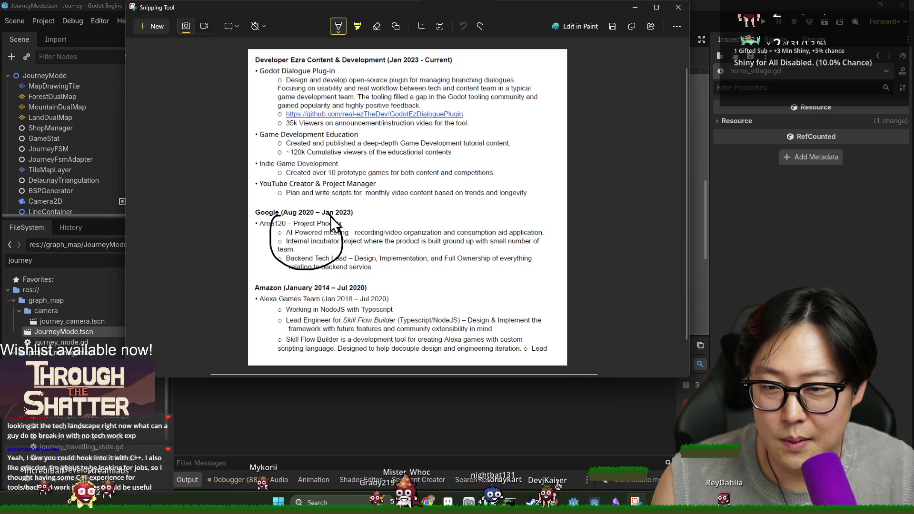
{"action": "left_click_drag", "start_coordinate": [330, 216], "coordinate": [262, 224]}
{"action": "key", "text": "ctrl+z"}
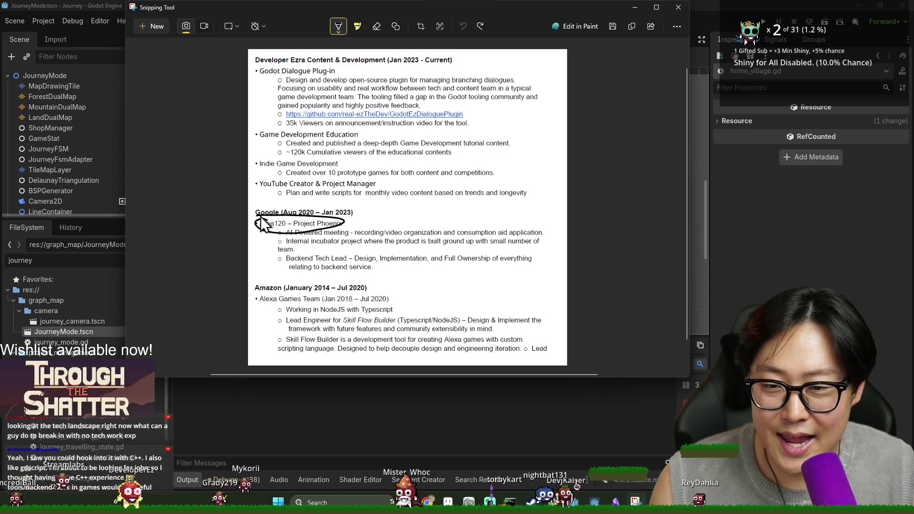
{"action": "key", "text": "ctrl+z"}
{"action": "mouse_move", "coordinate": [317, 231]}
{"action": "left_mouse_down"}
{"action": "mouse_move", "coordinate": [302, 234]}
{"action": "mouse_move", "coordinate": [395, 250]}
{"action": "left_mouse_up"}
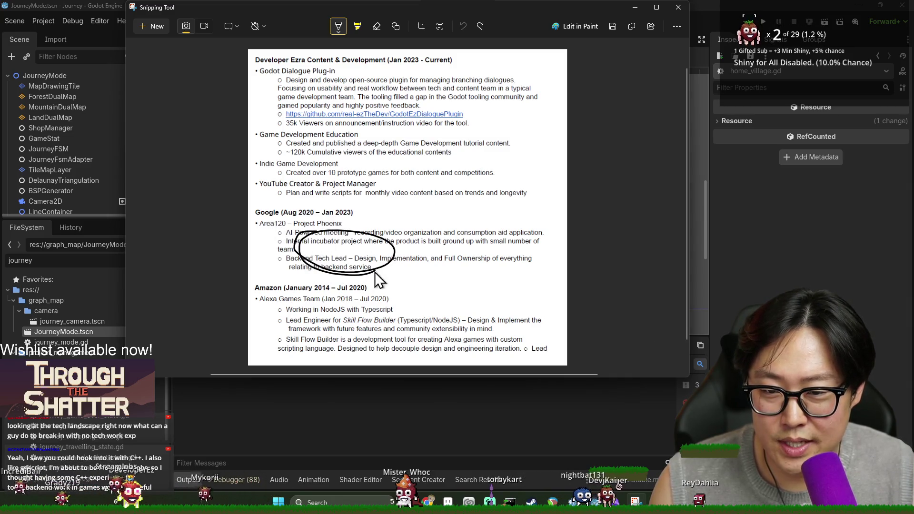
{"action": "key", "text": "ctrl+z"}
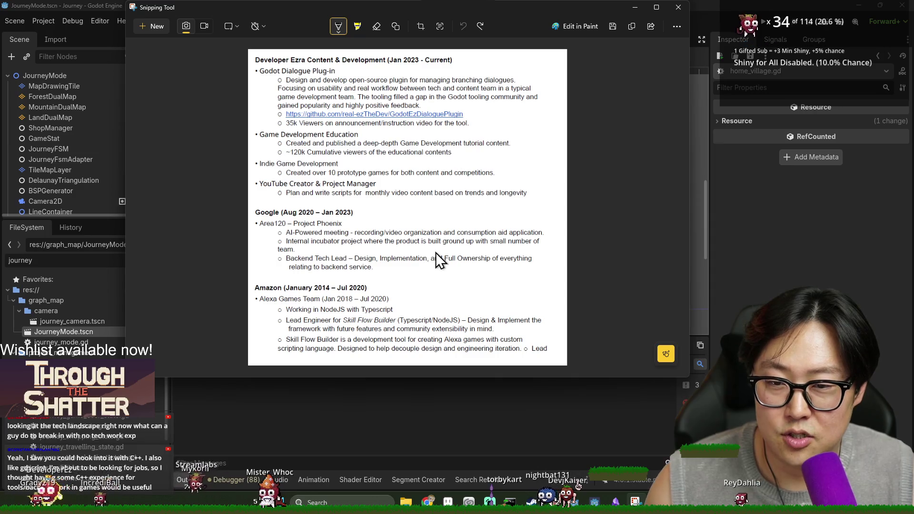
{"action": "scroll", "coordinate": [464, 266], "scroll_direction": "down", "scroll_amount": 1}
- Try, then undo, underlines on the Skill Flow Builder and NodeJS lines and a Google loop
{"action": "scroll", "coordinate": [470, 269], "scroll_direction": "up", "scroll_amount": 1}
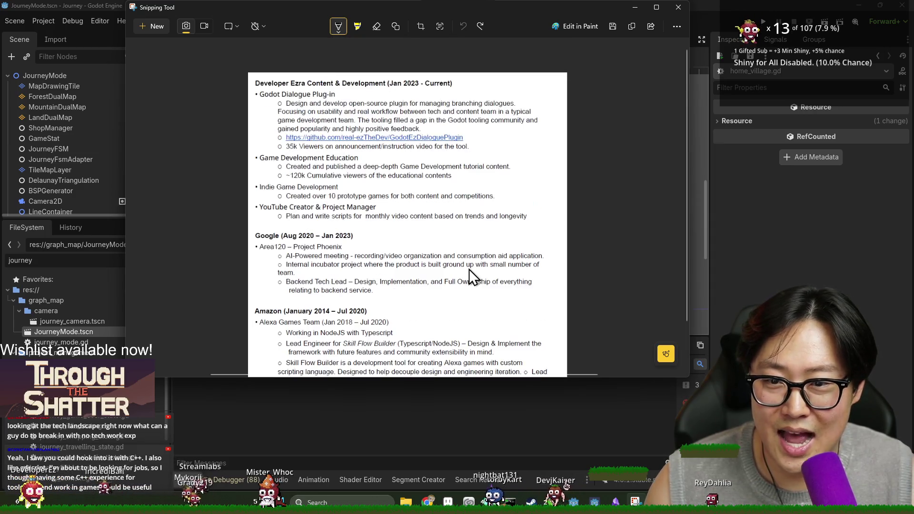
{"action": "scroll", "coordinate": [469, 269], "scroll_direction": "down", "scroll_amount": 1}
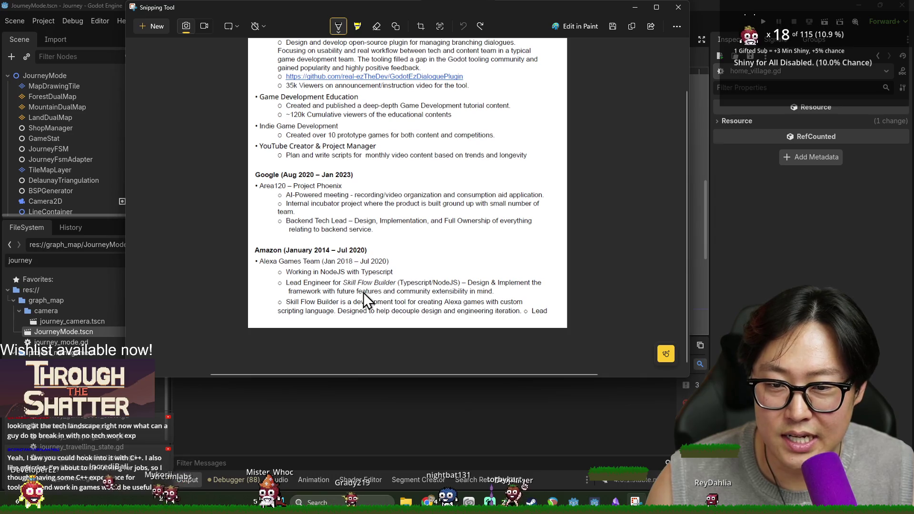
{"action": "left_click_drag", "start_coordinate": [288, 286], "coordinate": [398, 282]}
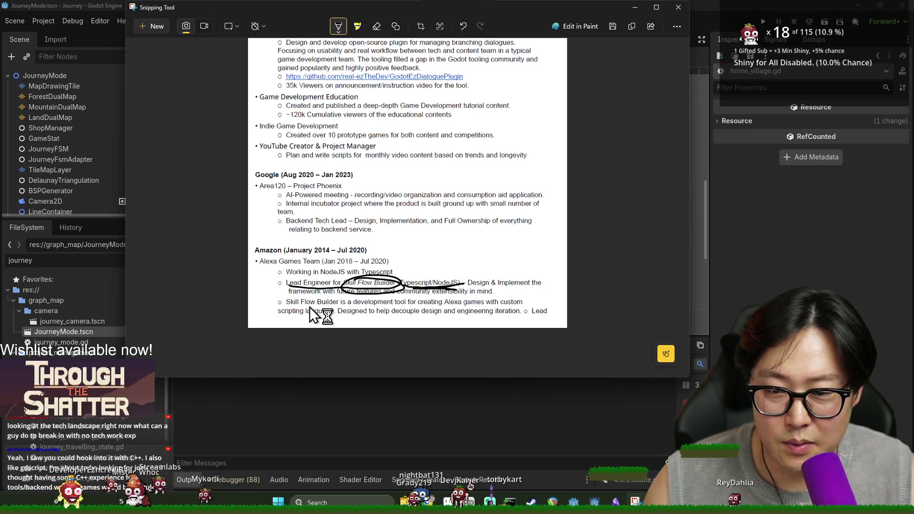
{"action": "mouse_move", "coordinate": [297, 298]}
{"action": "left_mouse_down"}
{"action": "mouse_move", "coordinate": [355, 288]}
{"action": "mouse_move", "coordinate": [481, 295]}
{"action": "mouse_move", "coordinate": [416, 299]}
{"action": "mouse_move", "coordinate": [492, 310]}
{"action": "left_mouse_up"}
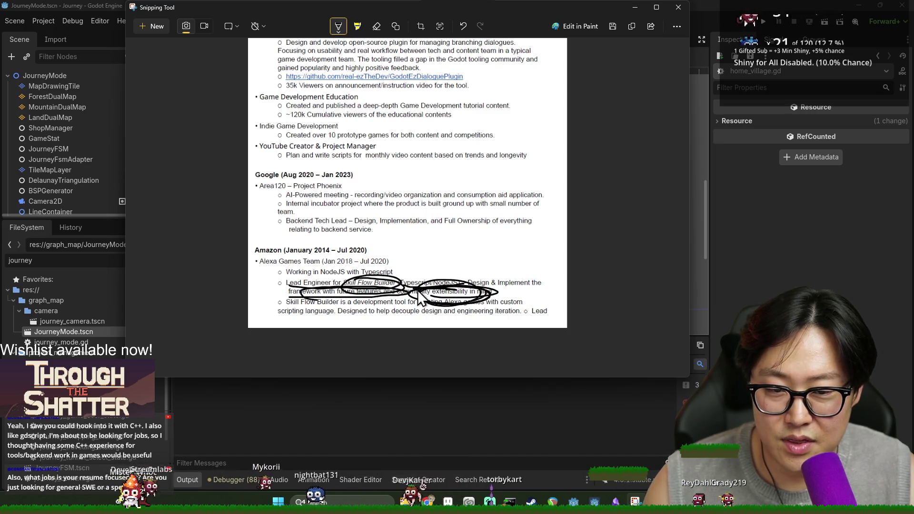
{"action": "key", "text": "ctrl+z"}
{"action": "key", "text": "ctrl+z"}
{"action": "key", "text": "ctrl+z"}
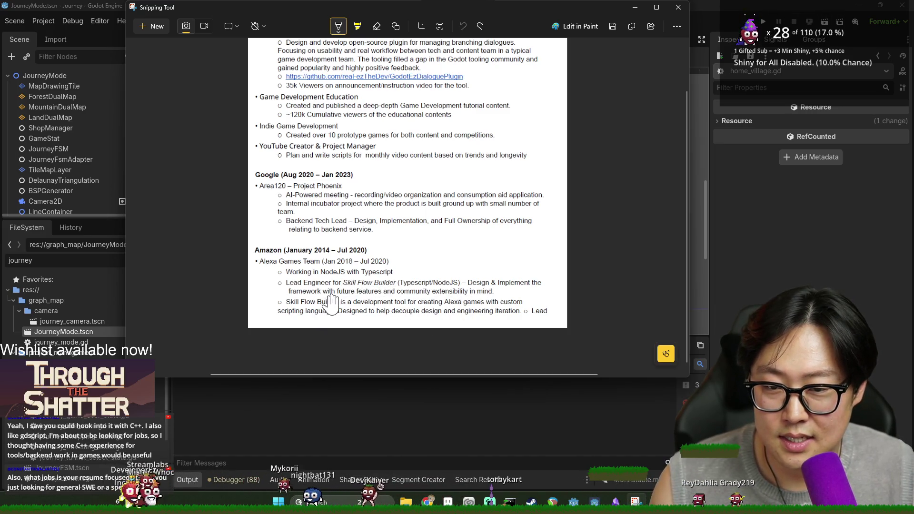
{"action": "left_click_drag", "start_coordinate": [285, 276], "coordinate": [393, 269]}
{"action": "key", "text": "ctrl+z"}
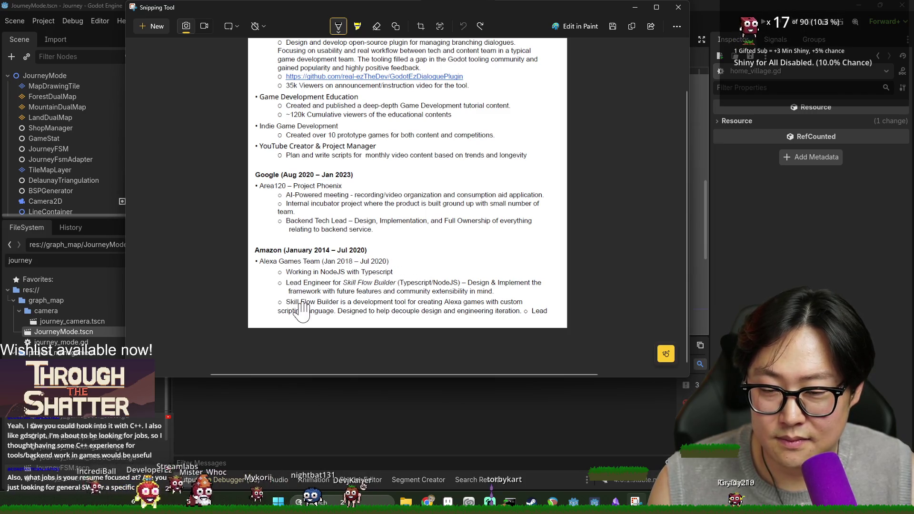
{"action": "mouse_move", "coordinate": [355, 235]}
{"action": "left_mouse_down"}
{"action": "mouse_move", "coordinate": [286, 178]}
{"action": "mouse_move", "coordinate": [338, 238]}
{"action": "left_mouse_up"}
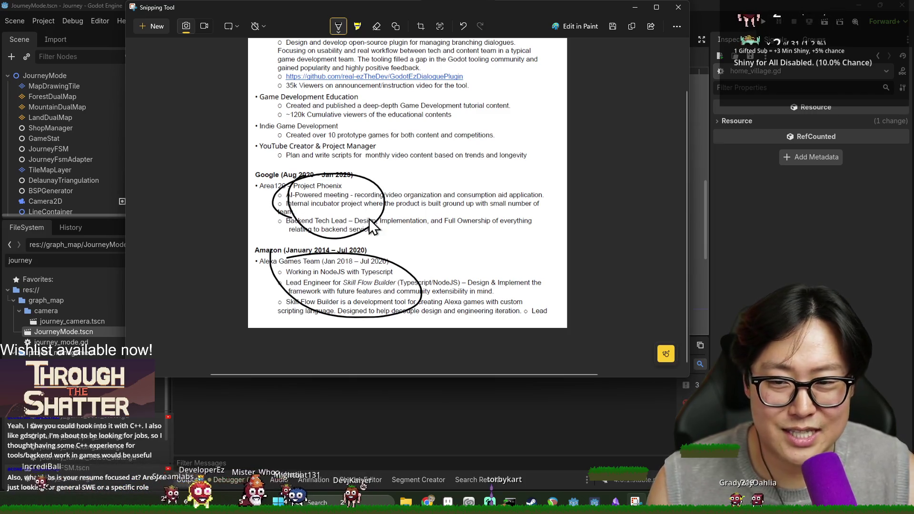
{"action": "key", "text": "ctrl+z"}
- Try, then undo, loops around the Alexa section, Backend Tech Lead and Full Ownership phrase
{"action": "key", "text": "ctrl+z"}
{"action": "left_click_drag", "start_coordinate": [394, 270], "coordinate": [354, 277]}
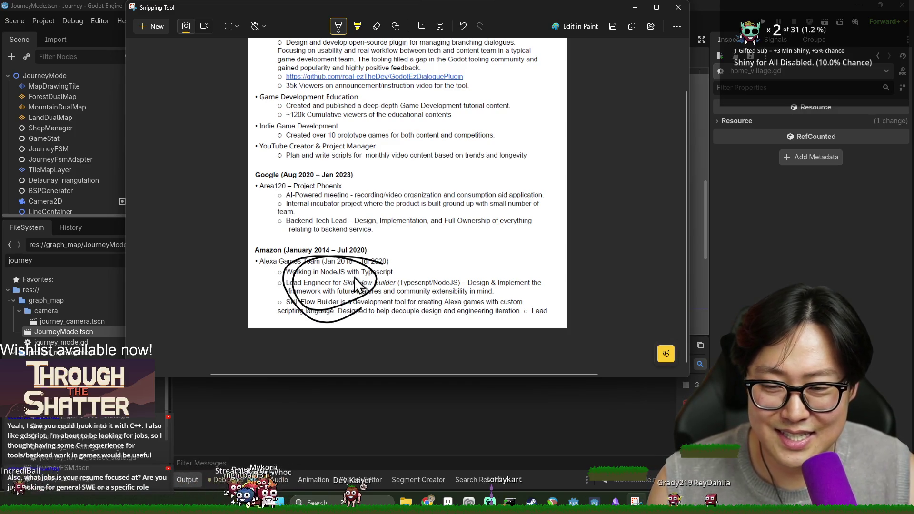
{"action": "key", "text": "ctrl+z"}
{"action": "left_click_drag", "start_coordinate": [280, 232], "coordinate": [277, 221]}
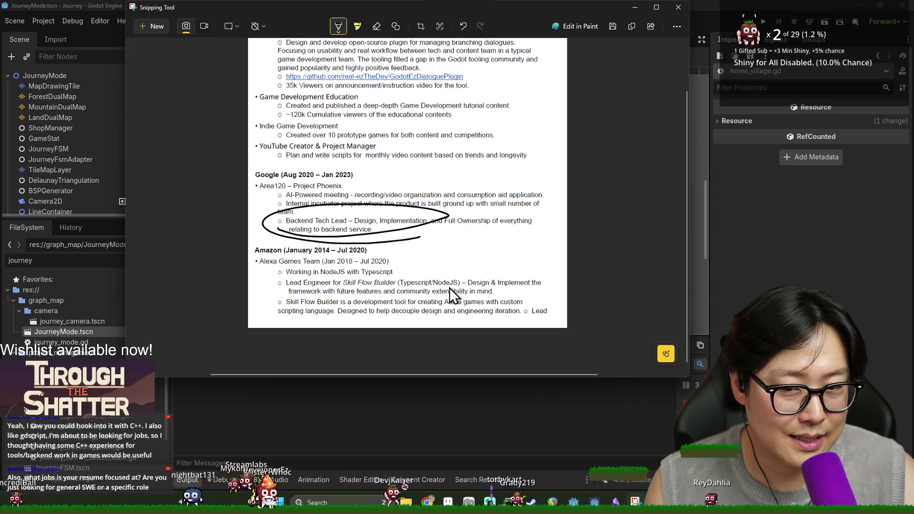
{"action": "key", "text": "ctrl+z"}
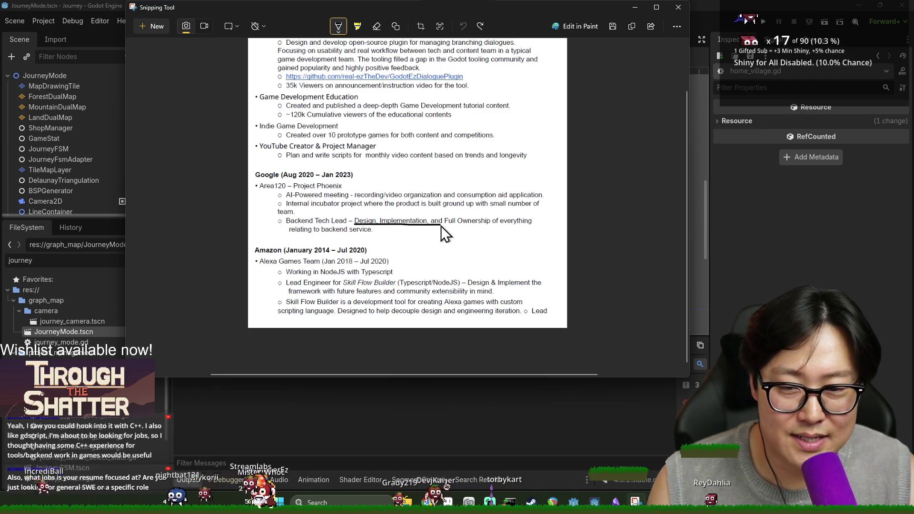
{"action": "key", "text": "ctrl+z"}
{"action": "left_click_drag", "start_coordinate": [449, 217], "coordinate": [552, 232]}
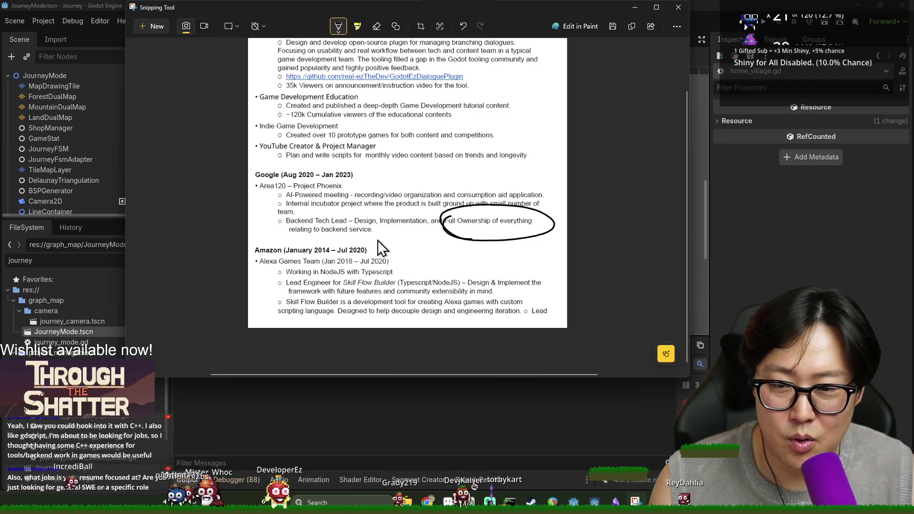
{"action": "key", "text": "ctrl+z"}
{"action": "key", "text": "ctrl+z"}
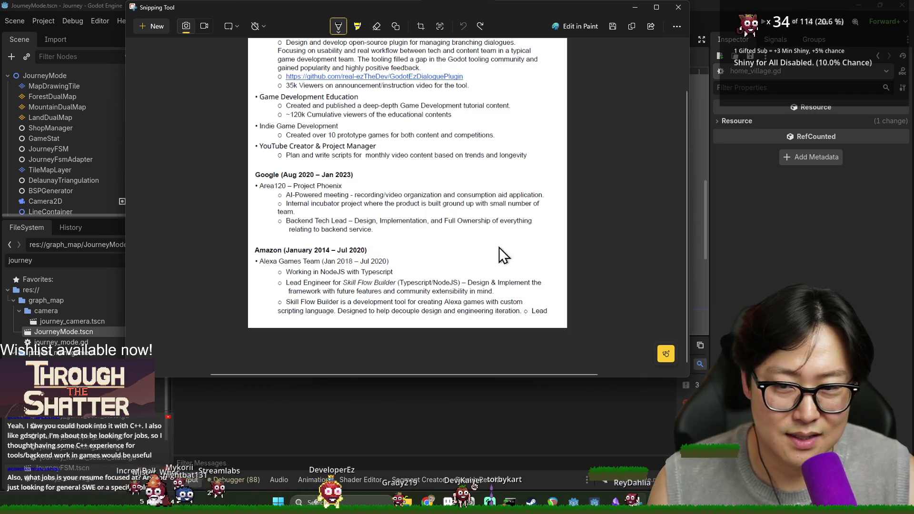
{"action": "left_click_drag", "start_coordinate": [281, 251], "coordinate": [285, 255]}
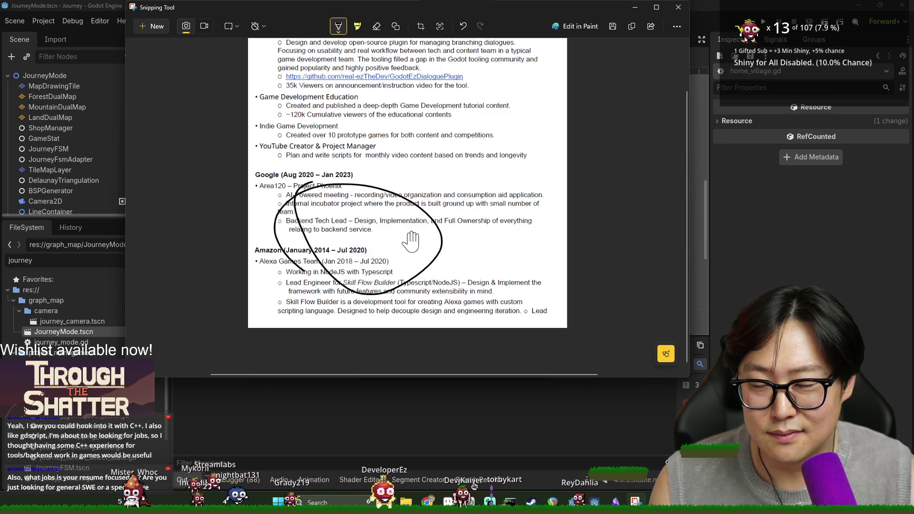
{"action": "key", "text": "ctrl+z"}
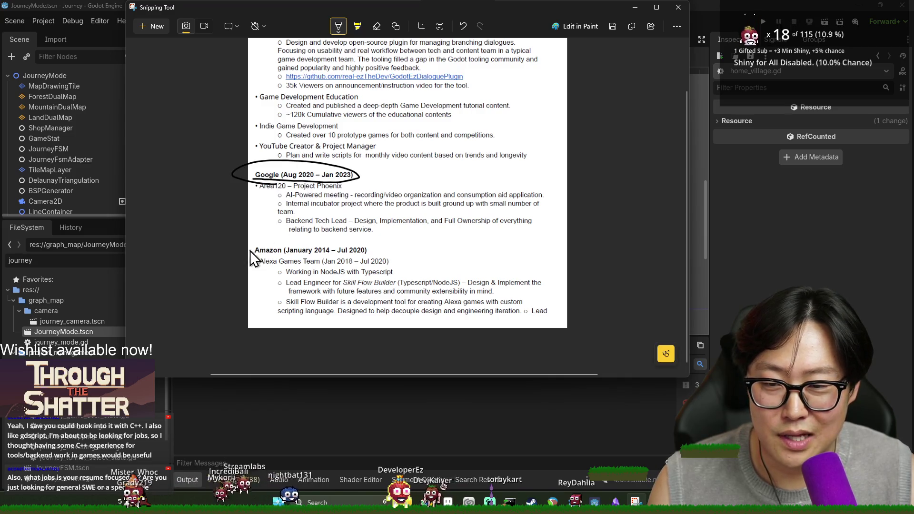
- Circle the Amazon heading, X out the Google and Amazon bullets, and minimize Snipping Tool
{"action": "left_click_drag", "start_coordinate": [252, 255], "coordinate": [366, 260]}
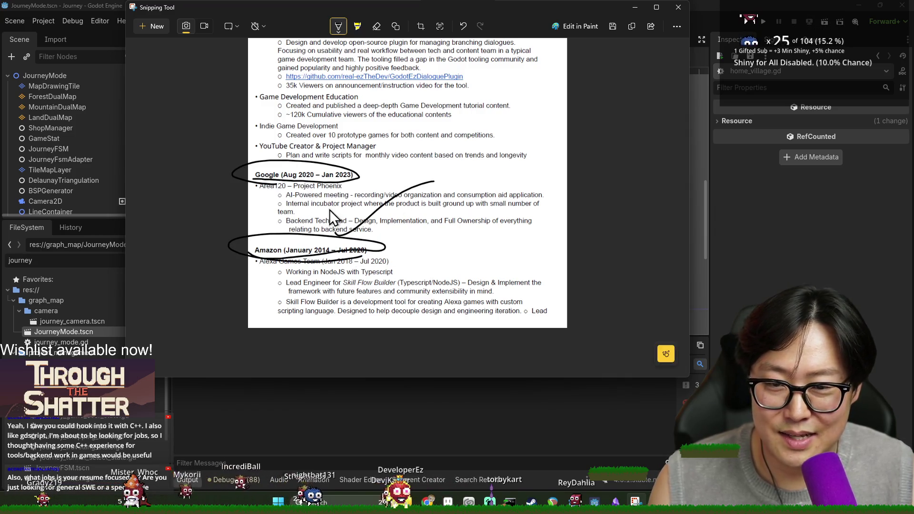
{"action": "left_click_drag", "start_coordinate": [327, 190], "coordinate": [445, 240]}
{"action": "left_click_drag", "start_coordinate": [333, 264], "coordinate": [466, 323]}
{"action": "left_click_drag", "start_coordinate": [337, 324], "coordinate": [445, 280]}
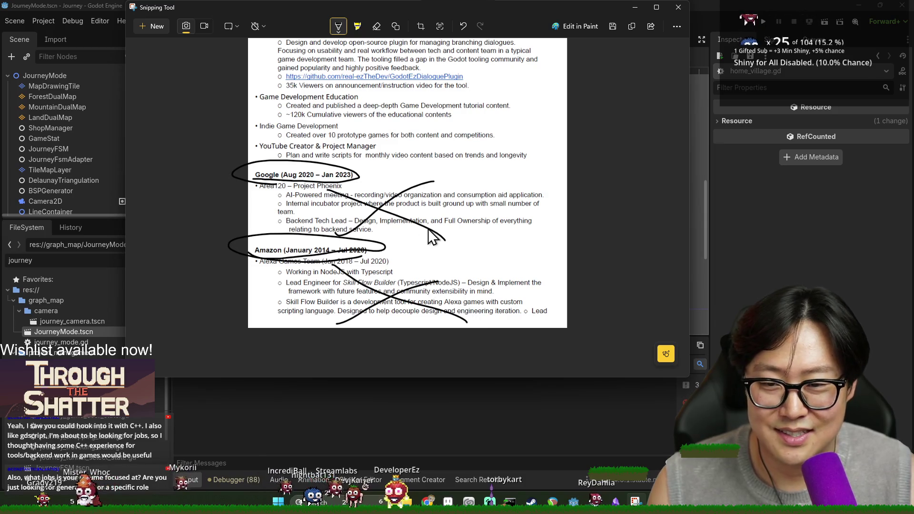
{"action": "left_click", "coordinate": [634, 7]}
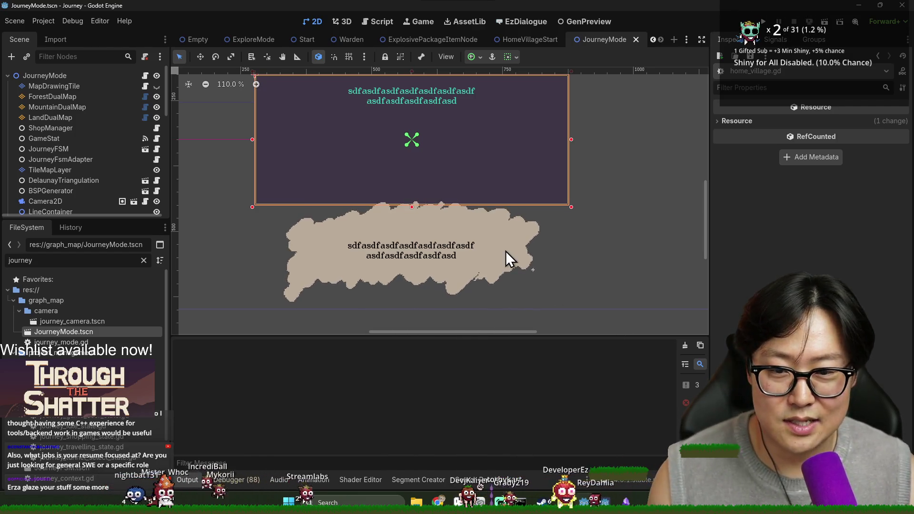
- Save the JourneyMode scene
{"action": "scroll", "coordinate": [504, 247], "scroll_direction": "down", "scroll_amount": 3}
{"action": "key", "text": "ctrl+s"}
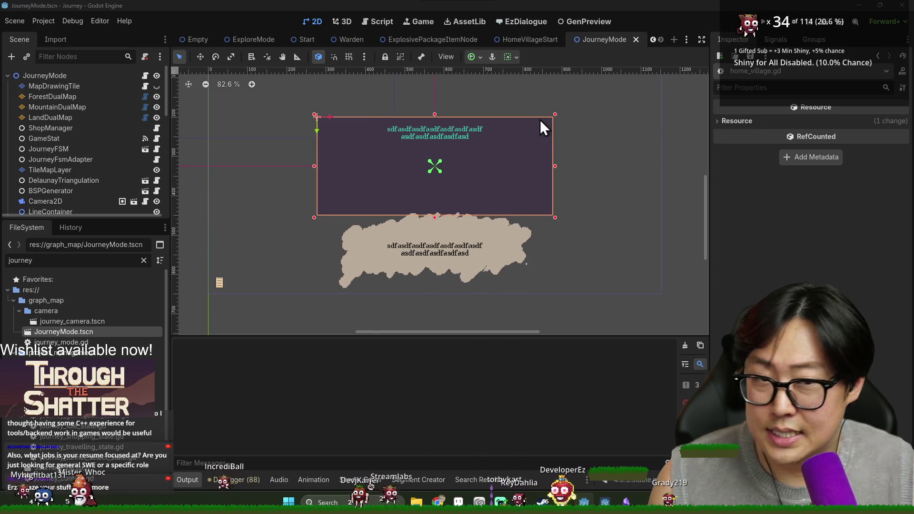
{"action": "key", "text": "alt+Tab"}
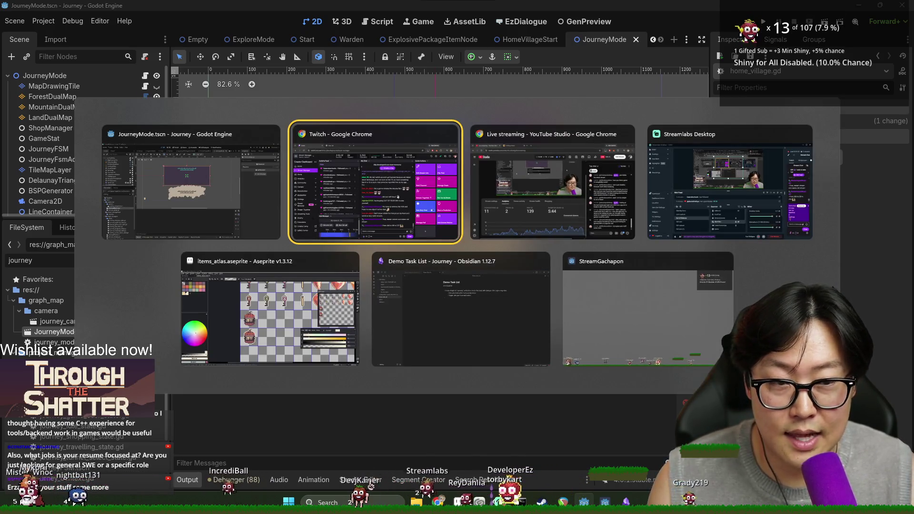
{"action": "key", "text": "Escape"}
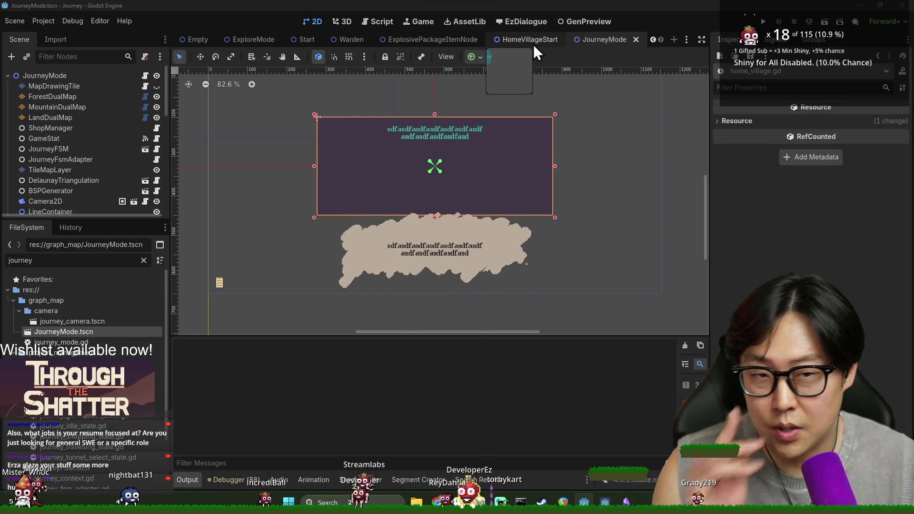
- Clear the Scene dock node filter on HomeVillageStart, then return to the JourneyMode scene
{"action": "left_click", "coordinate": [499, 38]}
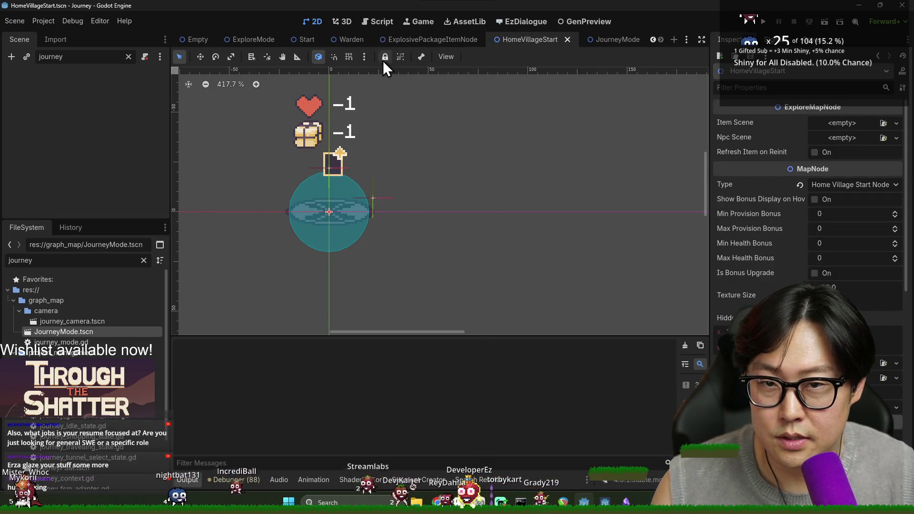
{"action": "left_click", "coordinate": [435, 38]}
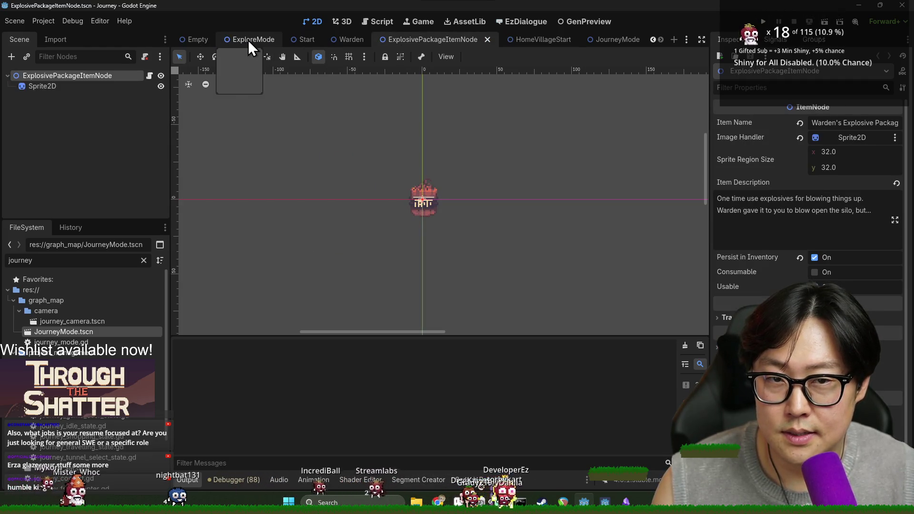
{"action": "left_click", "coordinate": [556, 45]}
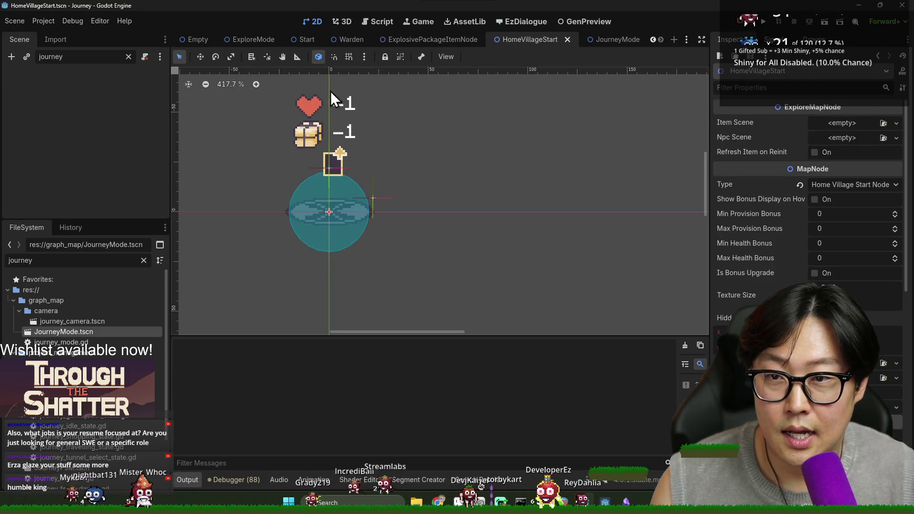
{"action": "left_click", "coordinate": [128, 58]}
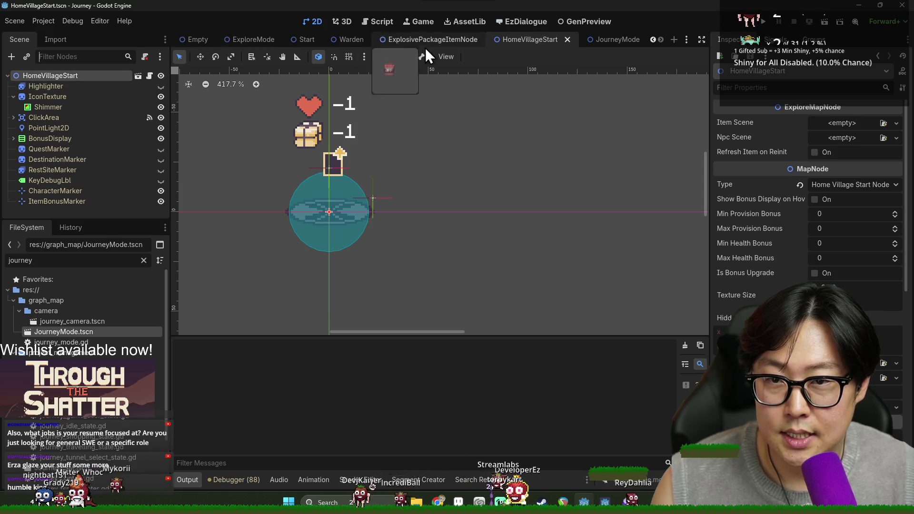
{"action": "left_click", "coordinate": [606, 38]}
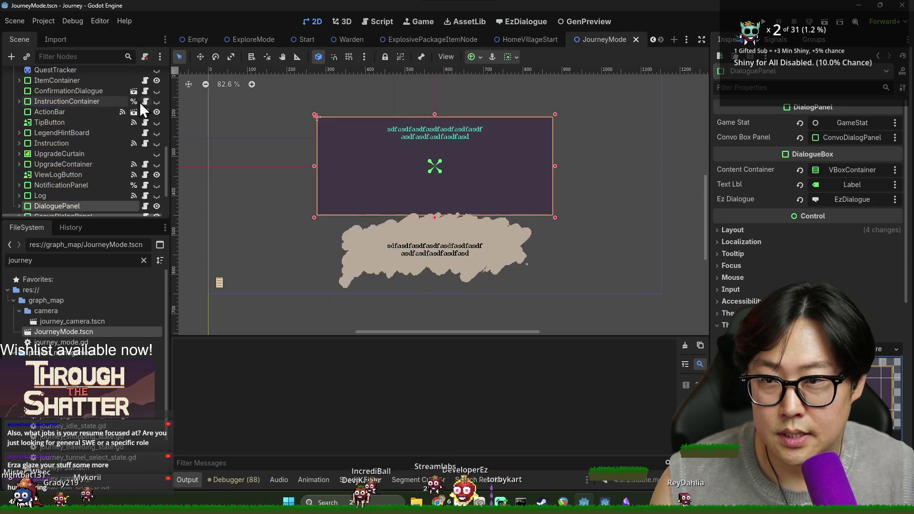
- Open the JourneyMode script and start a text search in it
{"action": "scroll", "coordinate": [138, 143], "scroll_direction": "up", "scroll_amount": 5}
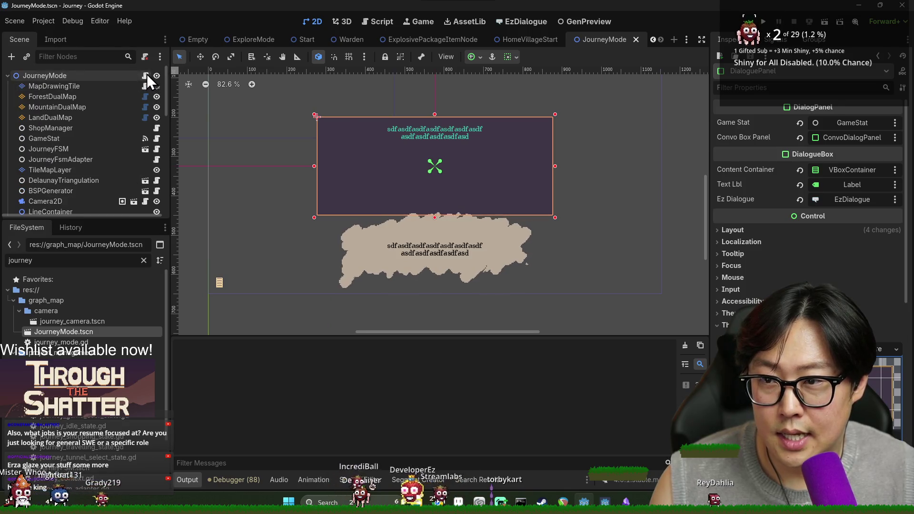
{"action": "left_click", "coordinate": [146, 75]}
{"action": "key", "text": "ctrl+f"}
- Search for 'exit' and uncomment the tutorial-intro-exit block on lines 788–791
{"action": "type", "text": "exit"}
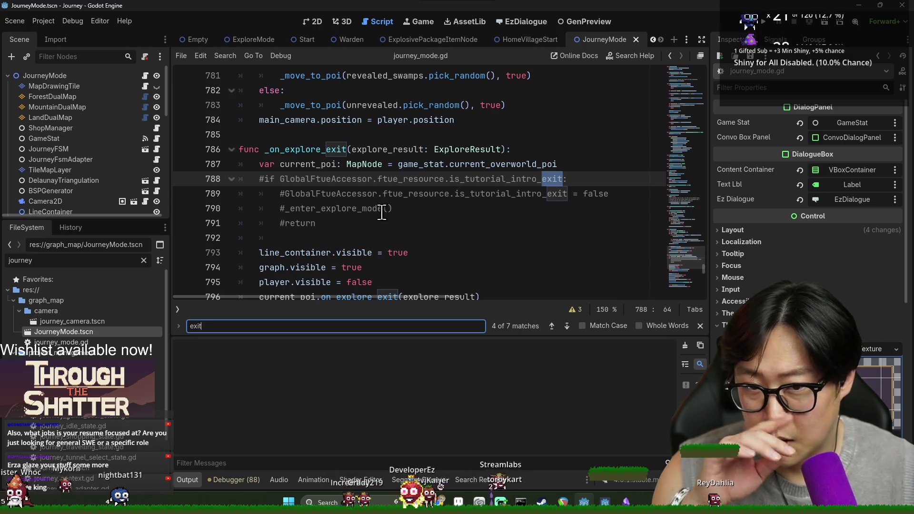
{"action": "triple_click", "coordinate": [385, 180]}
{"action": "left_click", "coordinate": [266, 180]}
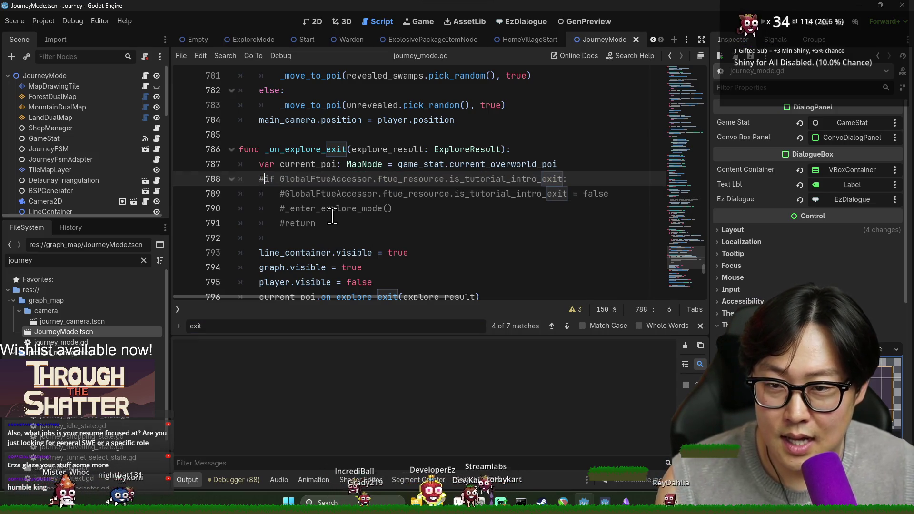
{"action": "key", "text": "BackSpace"}
{"action": "left_click", "coordinate": [285, 195]}
{"action": "key", "text": "BackSpace"}
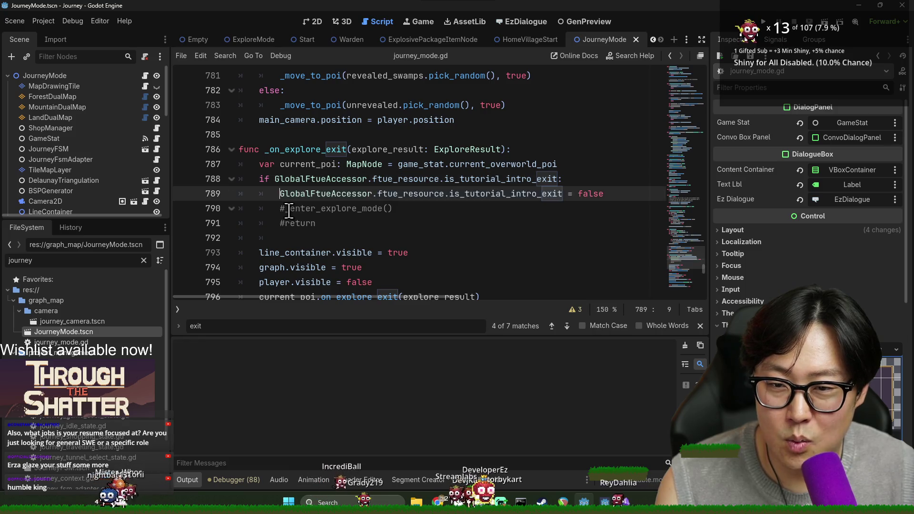
{"action": "left_click", "coordinate": [290, 208]}
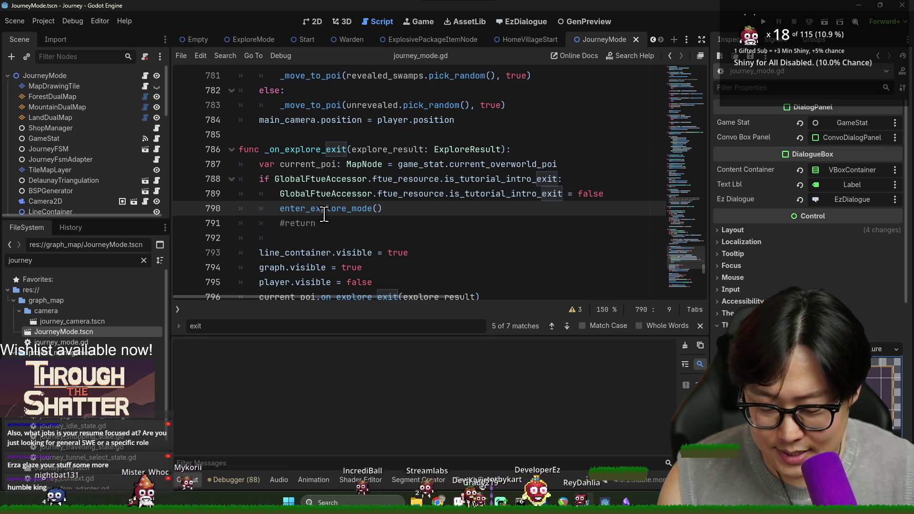
{"action": "type", "text": "_"}
{"action": "left_click", "coordinate": [331, 223]}
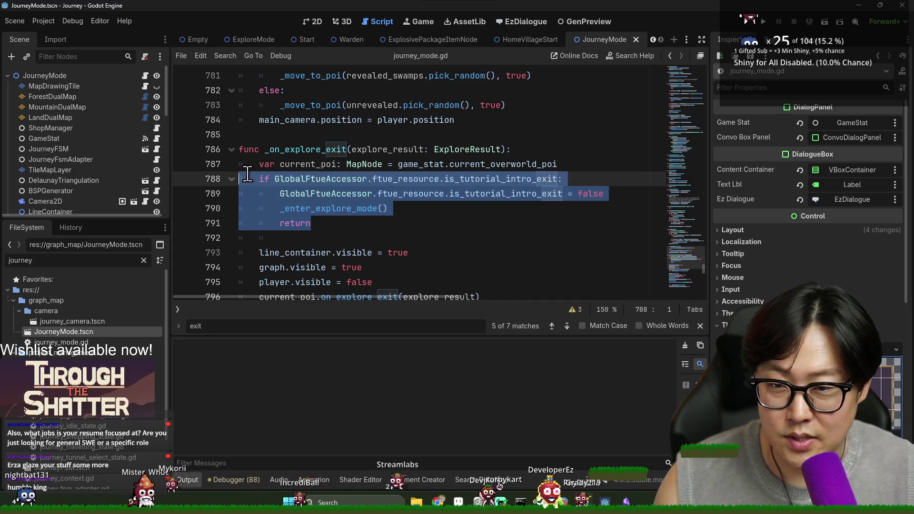
{"action": "left_click", "coordinate": [349, 238]}
- Review the restored block and cut the current_poi.on_explore_exit line from below it
{"action": "scroll", "coordinate": [349, 238], "scroll_direction": "down", "scroll_amount": 1}
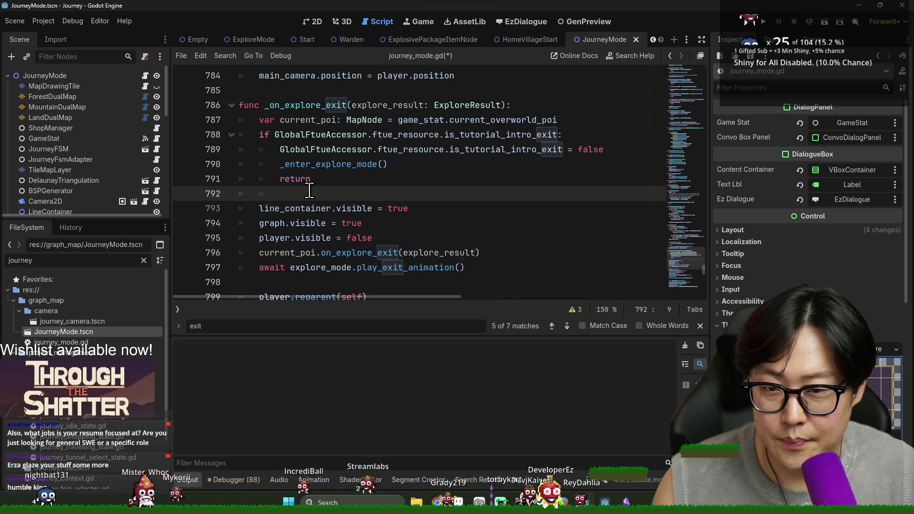
{"action": "left_click", "coordinate": [313, 139]}
{"action": "left_click", "coordinate": [328, 179]}
{"action": "left_click_drag", "start_coordinate": [328, 179], "coordinate": [300, 152]}
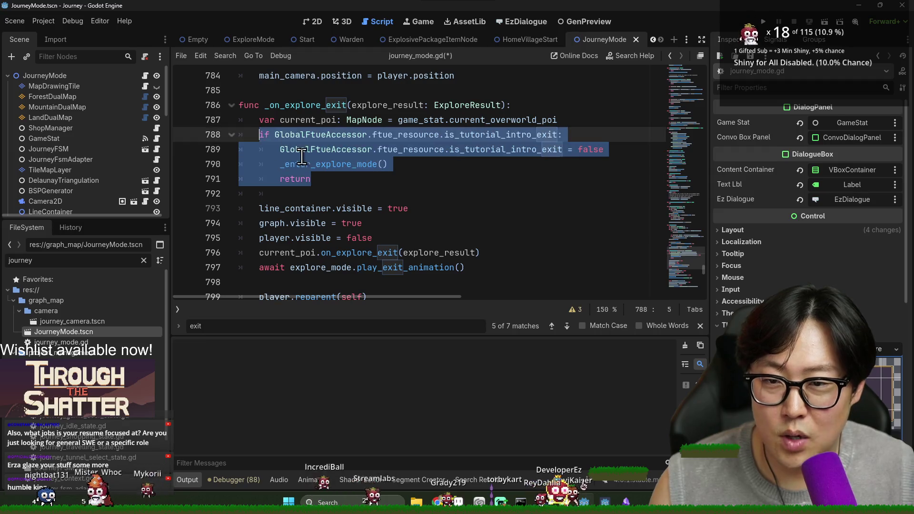
{"action": "left_click", "coordinate": [346, 180]}
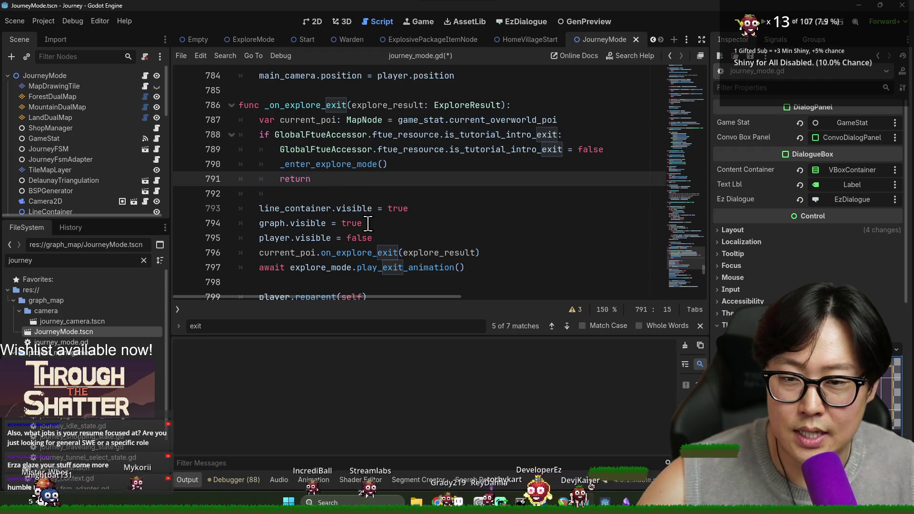
{"action": "scroll", "coordinate": [362, 224], "scroll_direction": "down", "scroll_amount": 2}
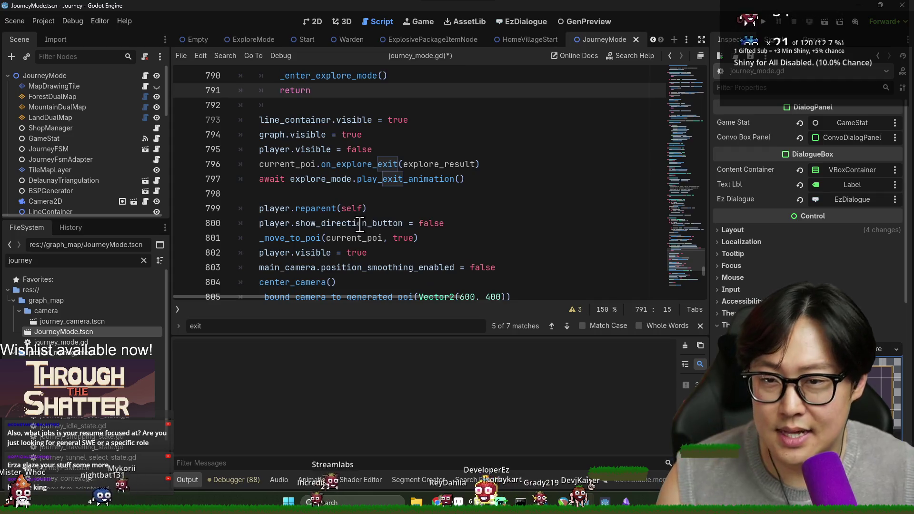
{"action": "left_click", "coordinate": [284, 150]}
{"action": "triple_click", "coordinate": [299, 163]}
{"action": "key", "text": "ctrl+c"}
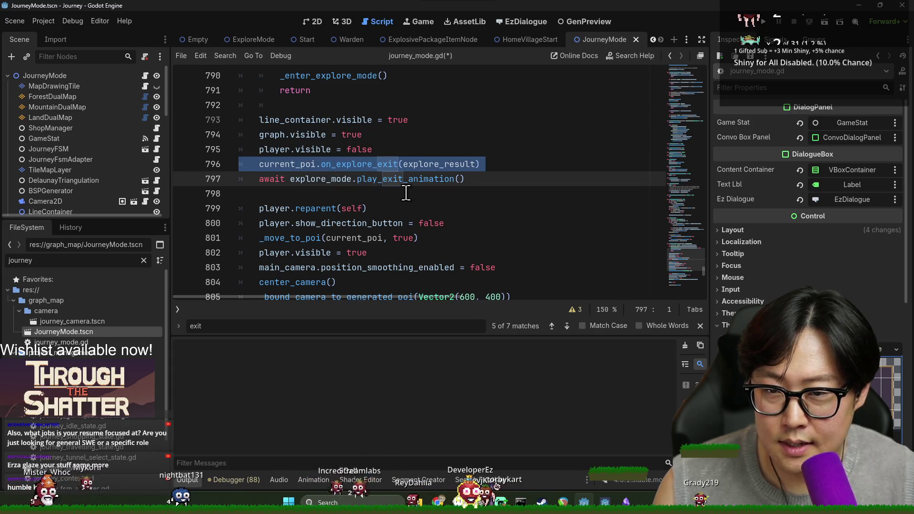
{"action": "key", "text": "BackSpace"}
- Paste the on_explore_exit call after line 787, fix its indent, and save the script
{"action": "scroll", "coordinate": [405, 189], "scroll_direction": "up", "scroll_amount": 4}
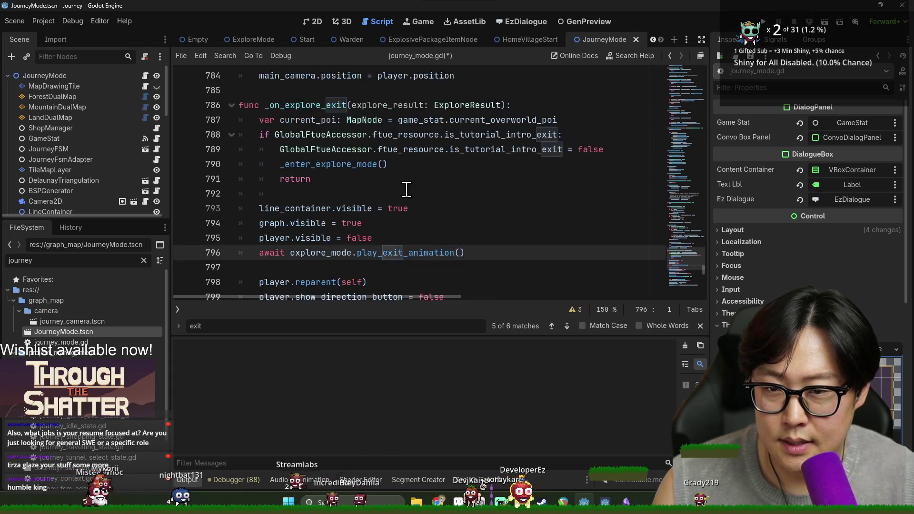
{"action": "left_click", "coordinate": [573, 208]}
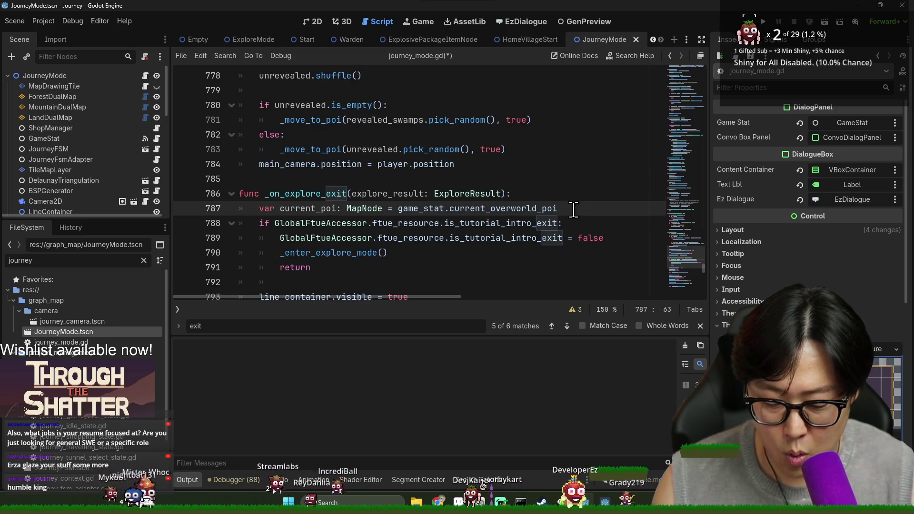
{"action": "key", "text": "Return"}
{"action": "key", "text": "ctrl+v"}
{"action": "key", "text": "ctrl+s"}
{"action": "key", "text": "Up"}
{"action": "key", "text": "shift+Tab"}
{"action": "key", "text": "Down"}
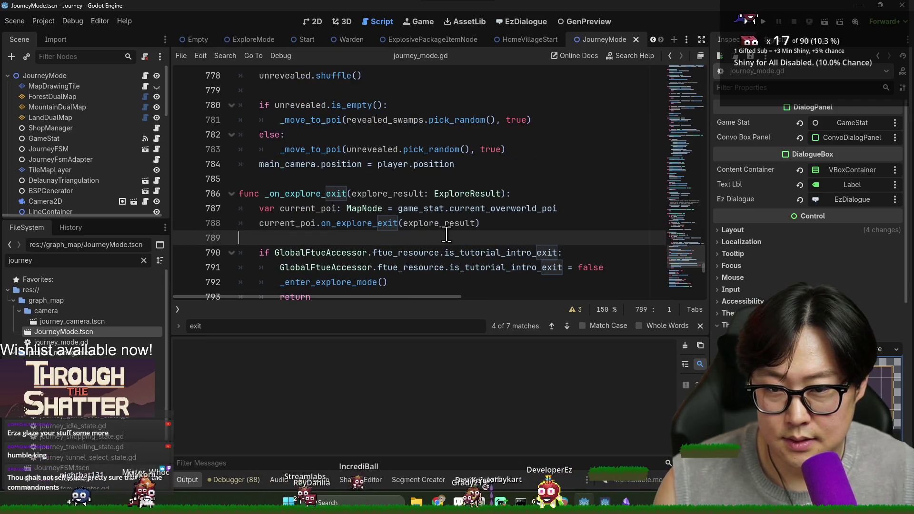
{"action": "key", "text": "ctrl+s"}
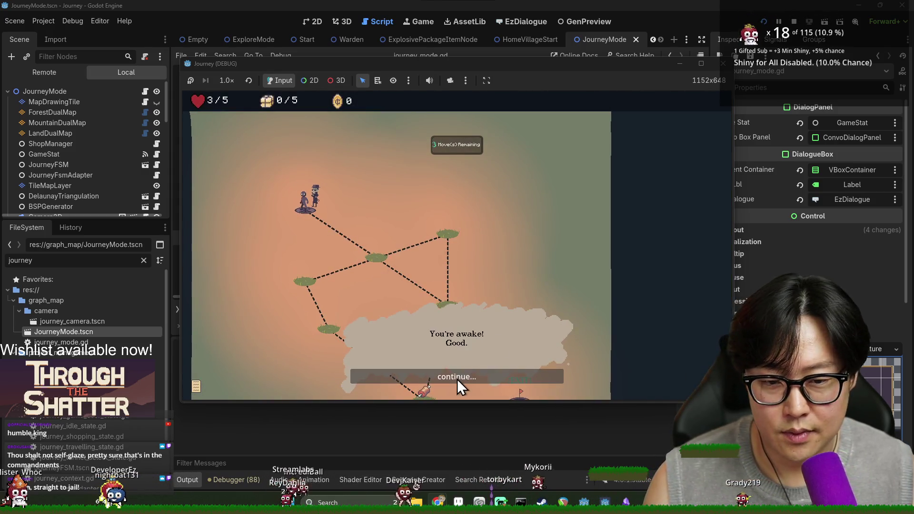
- Close the opening dialogue and walk the player through the centre, right and bottom nodes to EXIT
{"action": "left_click", "coordinate": [458, 376]}
{"action": "left_click", "coordinate": [378, 261]}
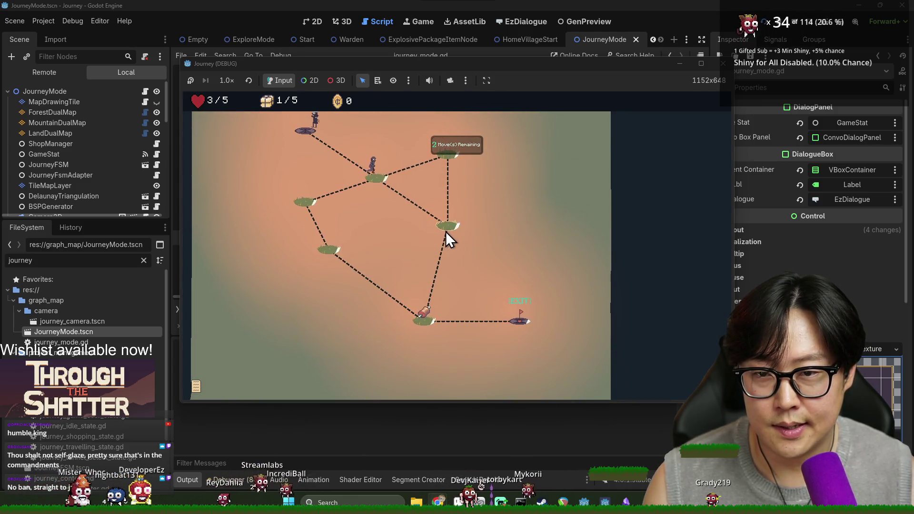
{"action": "left_click", "coordinate": [444, 229]}
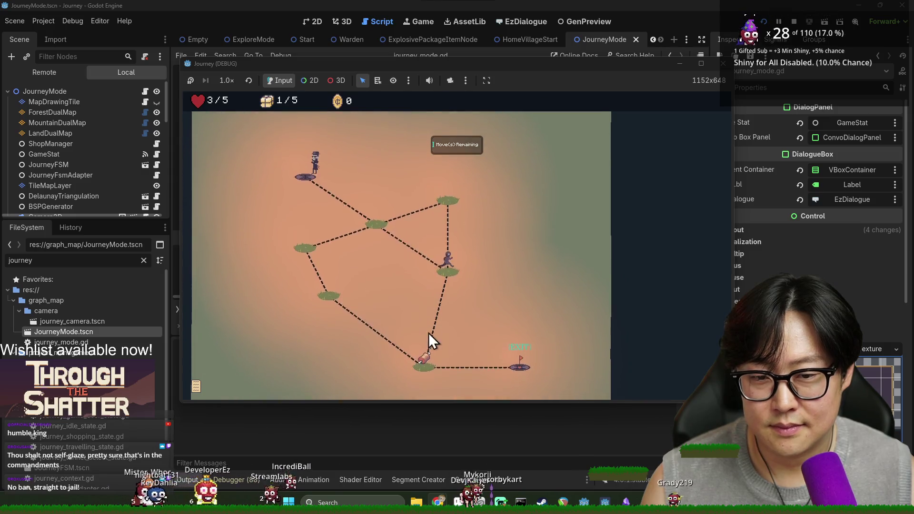
{"action": "left_click", "coordinate": [427, 363]}
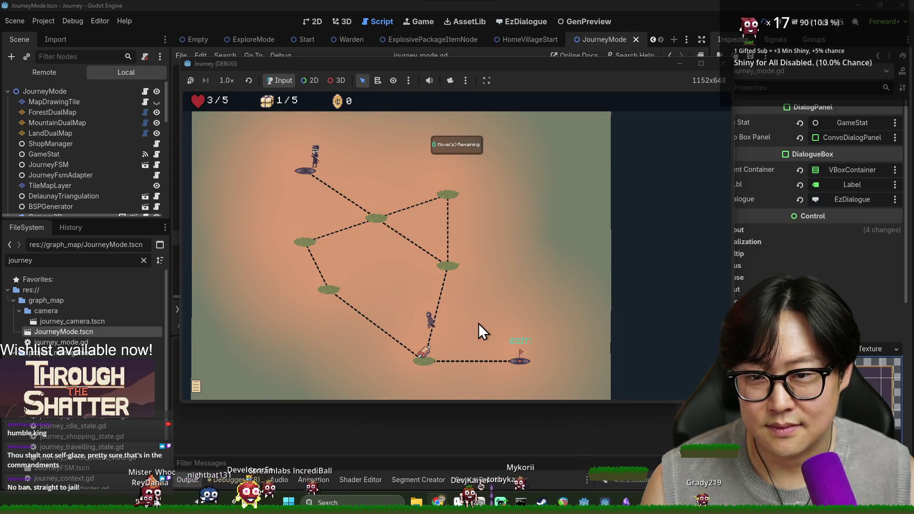
{"action": "left_click", "coordinate": [520, 363]}
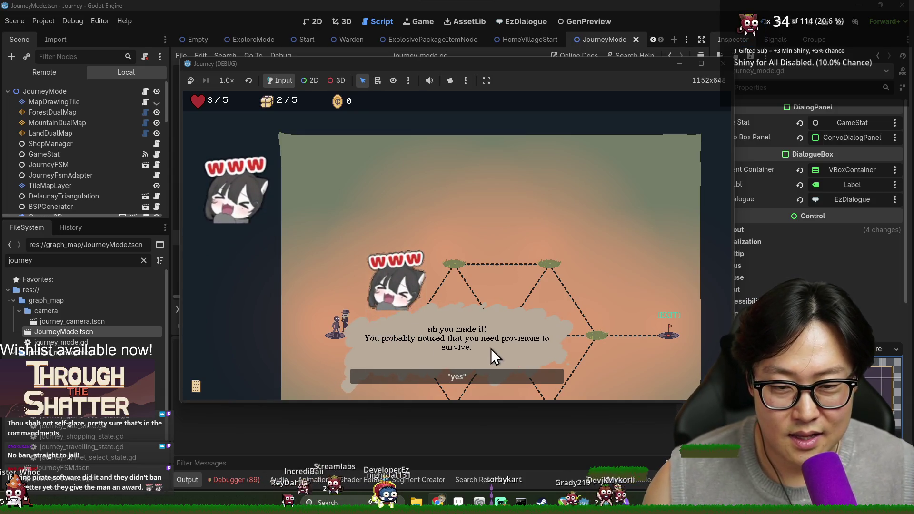
- Advance the Warden's dialogue and ask for provisions, triggering the DialogPanel.gd error
{"action": "left_click", "coordinate": [470, 380]}
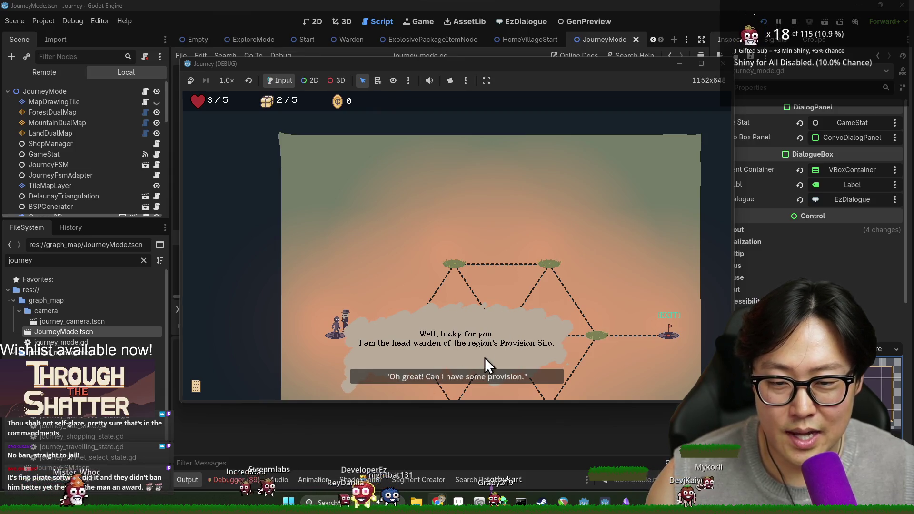
{"action": "left_click", "coordinate": [511, 376]}
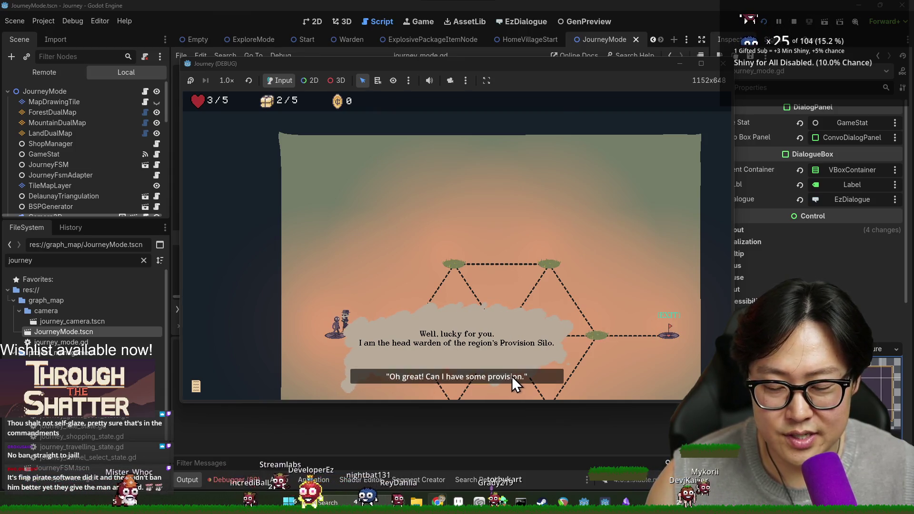
{"action": "scroll", "coordinate": [426, 276], "scroll_direction": "up", "scroll_amount": 4}
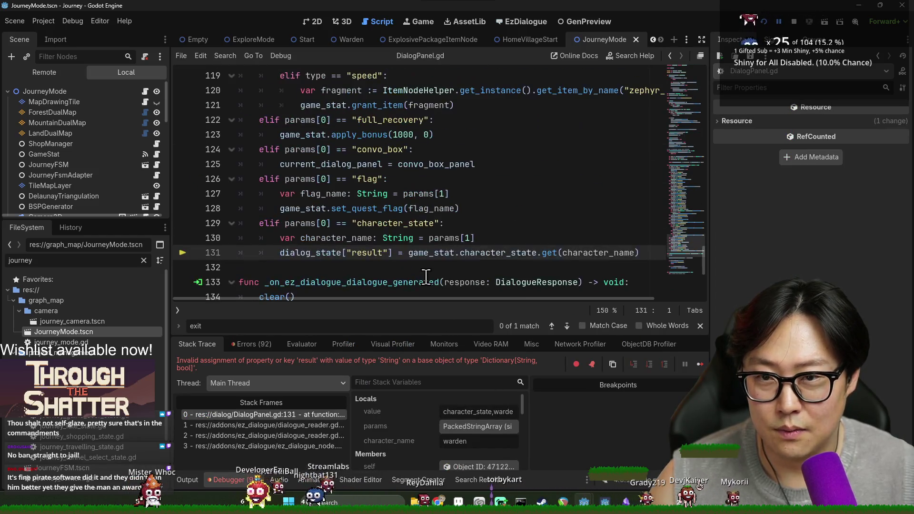
- Inspect character_state, game_stat and character_name in the get call around line 131
{"action": "double_click", "coordinate": [386, 222]}
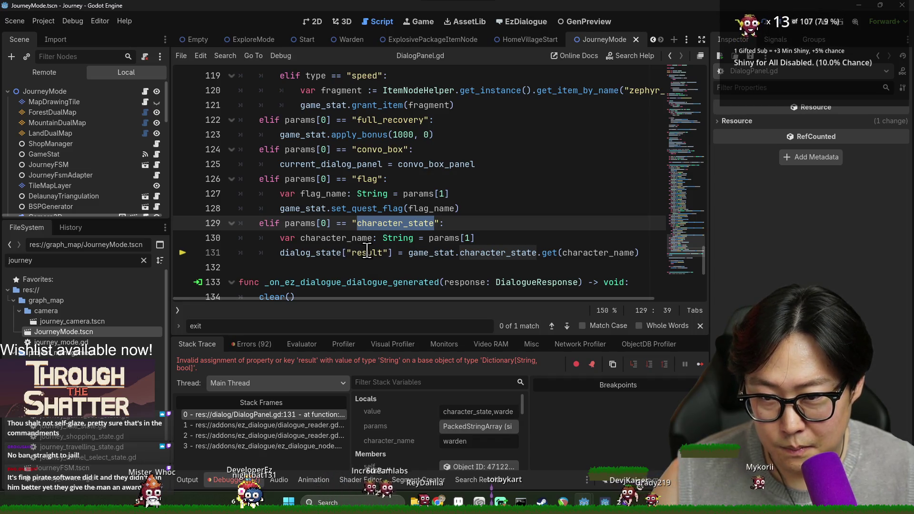
{"action": "mouse_move", "coordinate": [458, 252]}
{"action": "double_click", "coordinate": [439, 253]}
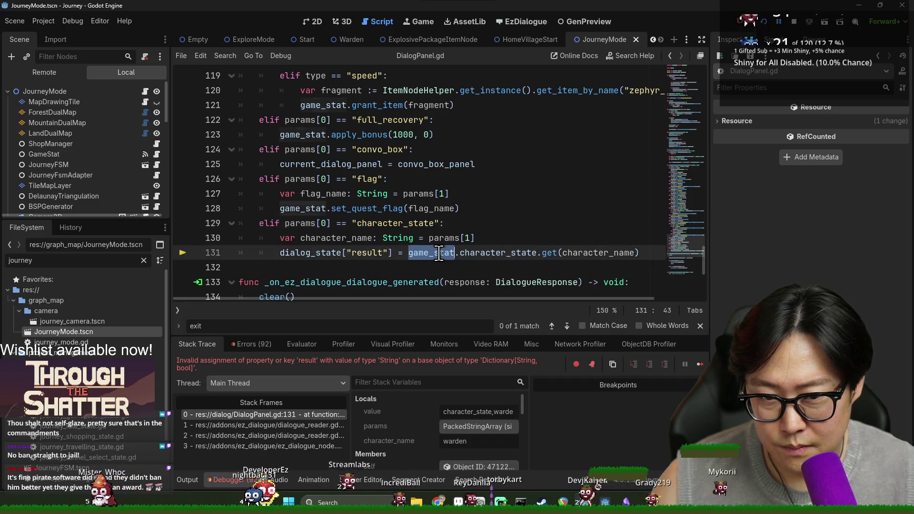
{"action": "mouse_move", "coordinate": [486, 253]}
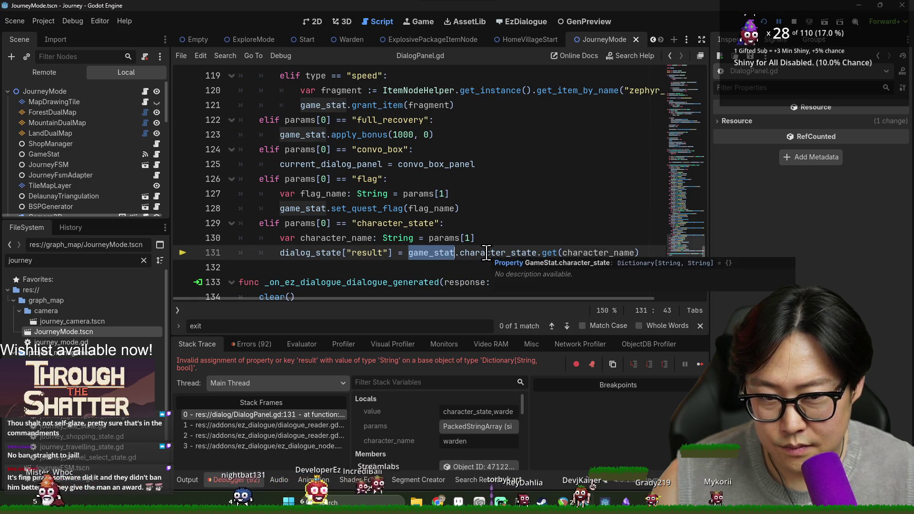
{"action": "double_click", "coordinate": [585, 252]}
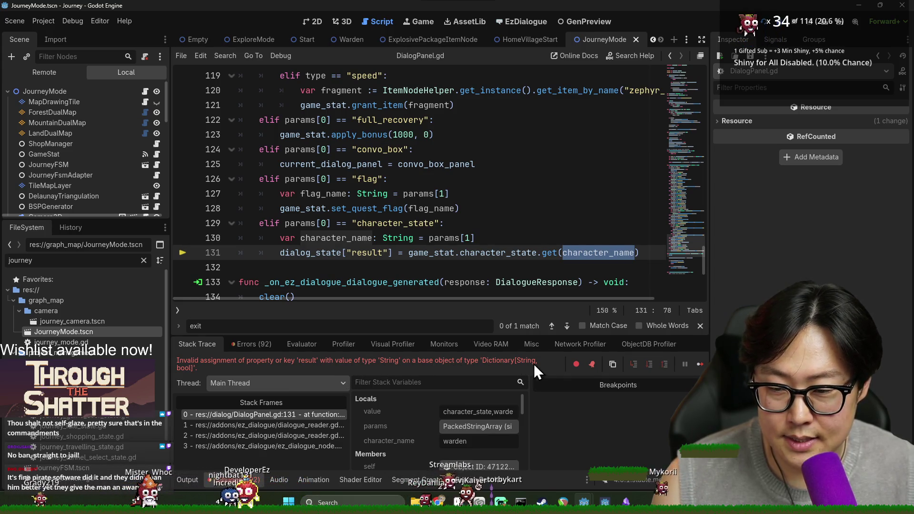
- Jump to the dialog_state declaration and search the script for its usages
{"action": "left_click", "coordinate": [306, 252], "text": "ctrl"}
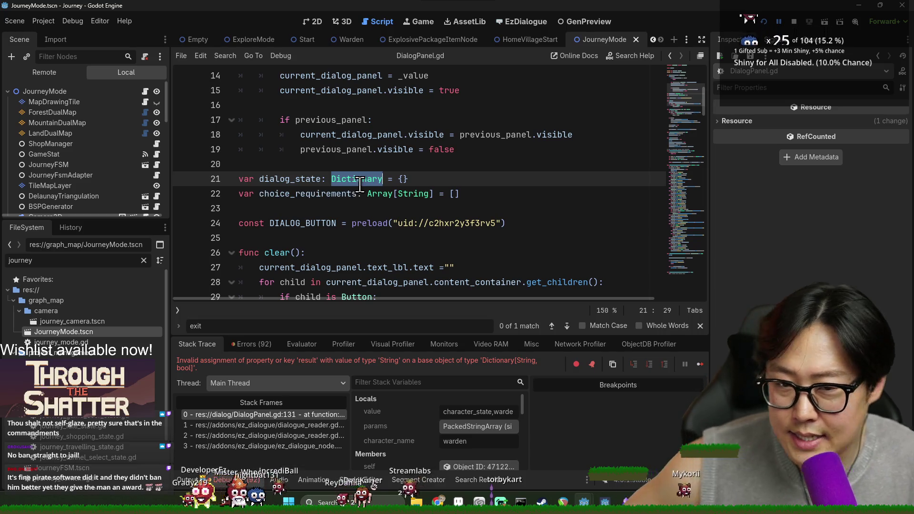
{"action": "double_click", "coordinate": [284, 181]}
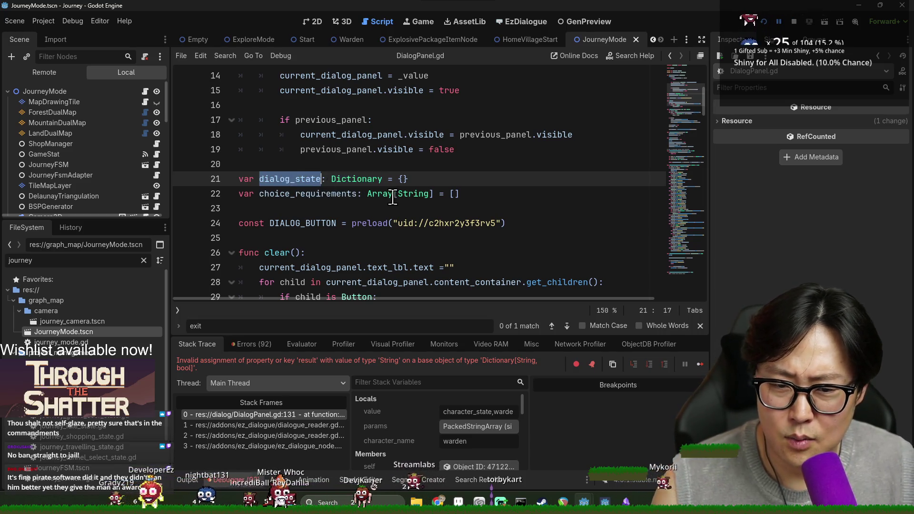
{"action": "key", "text": "ctrl+f"}
{"action": "key", "text": "Return"}
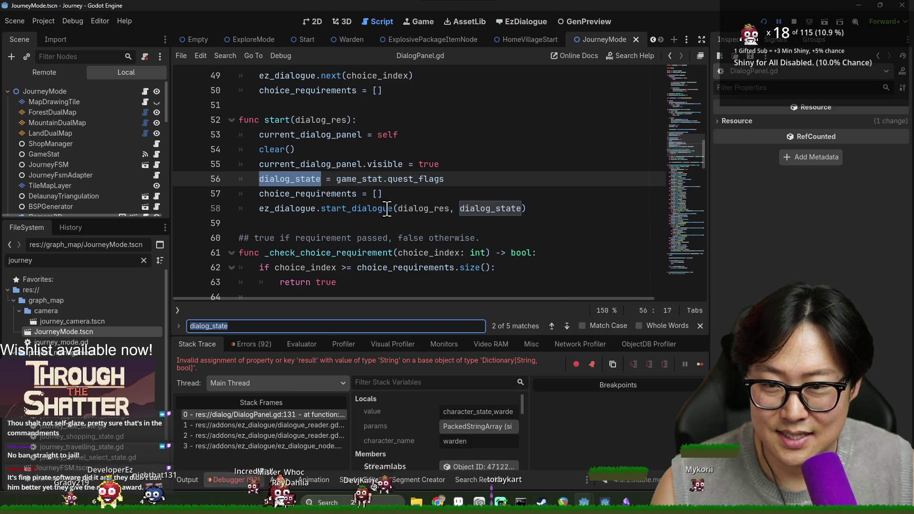
{"action": "scroll", "coordinate": [422, 273], "scroll_direction": "down", "scroll_amount": 6}
{"action": "left_click", "coordinate": [460, 361]}
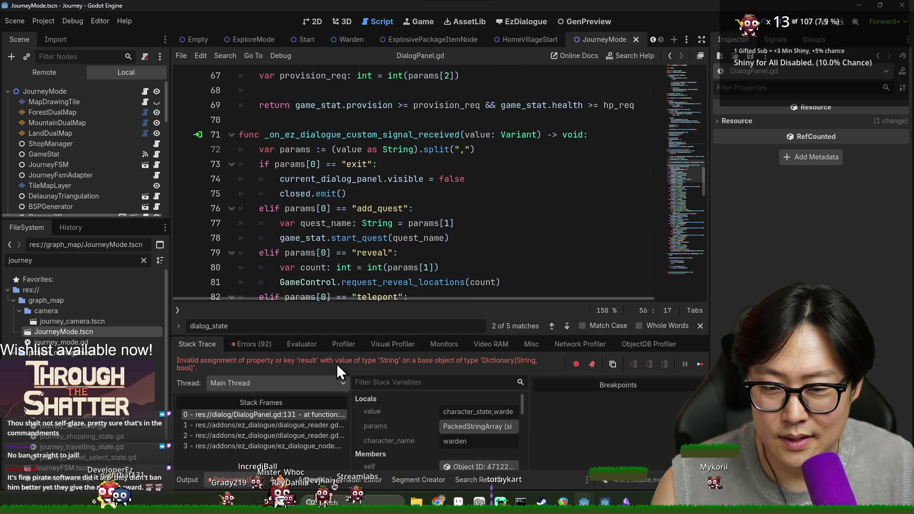
- Check the dialogue_reader.gd frame, then return to line 131 and open Dictionary get's documentation
{"action": "left_click", "coordinate": [286, 423]}
{"action": "left_click", "coordinate": [293, 415]}
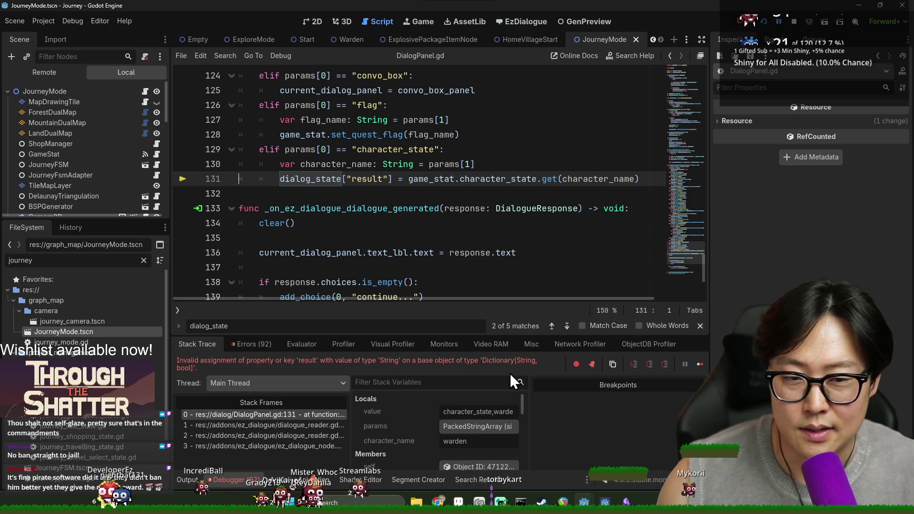
{"action": "double_click", "coordinate": [506, 180]}
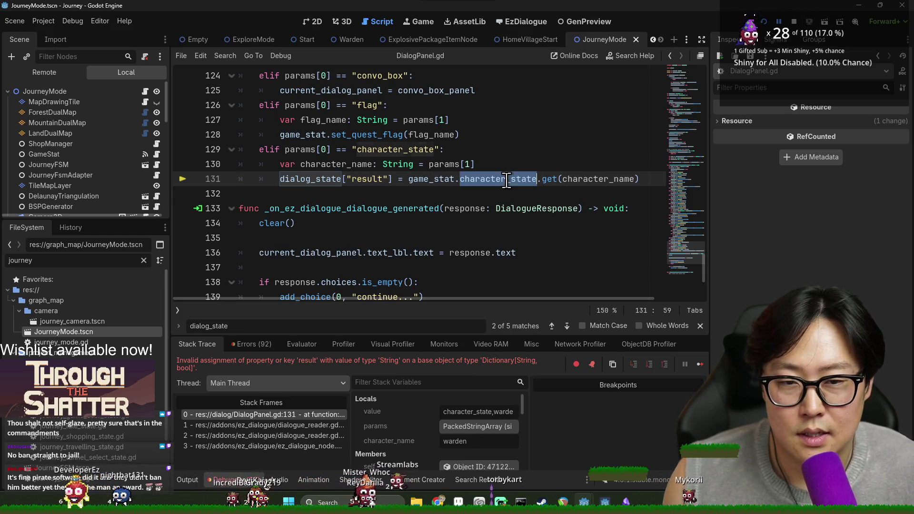
{"action": "left_click", "coordinate": [547, 181], "text": "ctrl"}
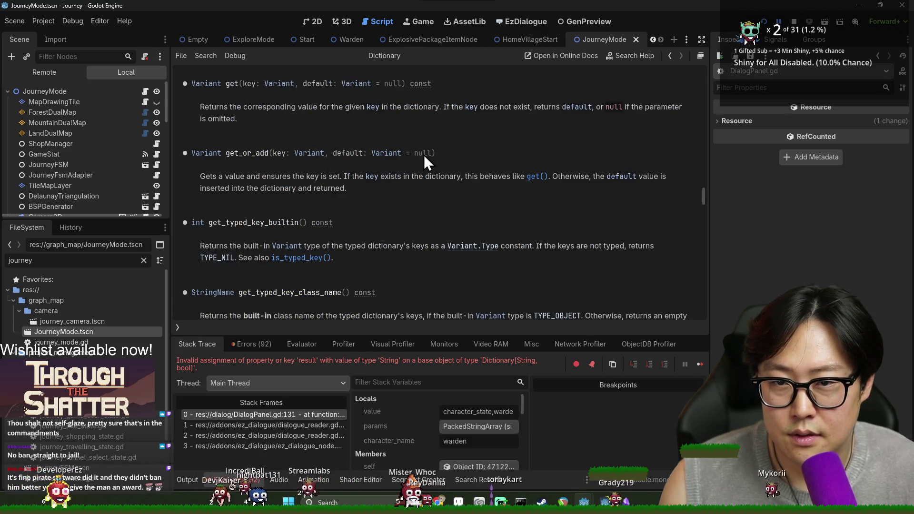
- Check the character_state declaration in game_stat.gd, then find dialog_state's declaration on line 21
{"action": "key", "text": "alt+Left"}
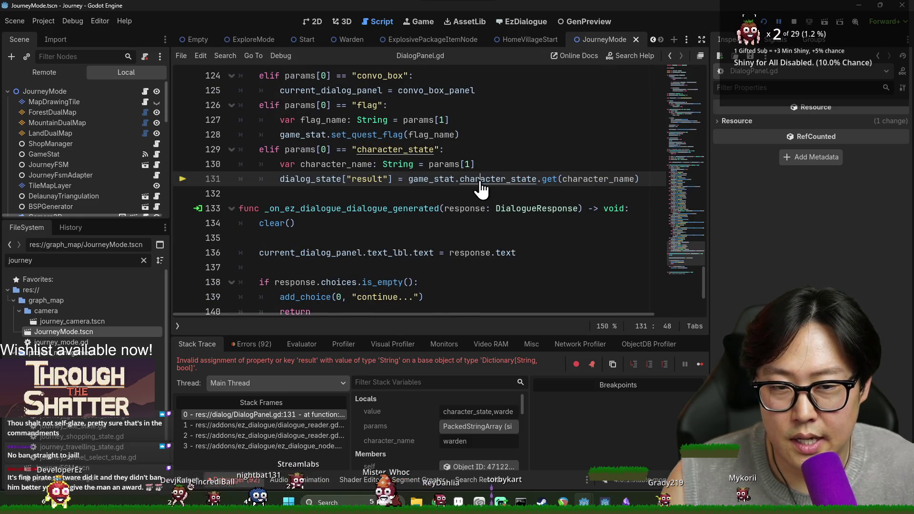
{"action": "left_click", "coordinate": [480, 181], "text": "ctrl"}
{"action": "scroll", "coordinate": [335, 106], "scroll_direction": "up", "scroll_amount": 2}
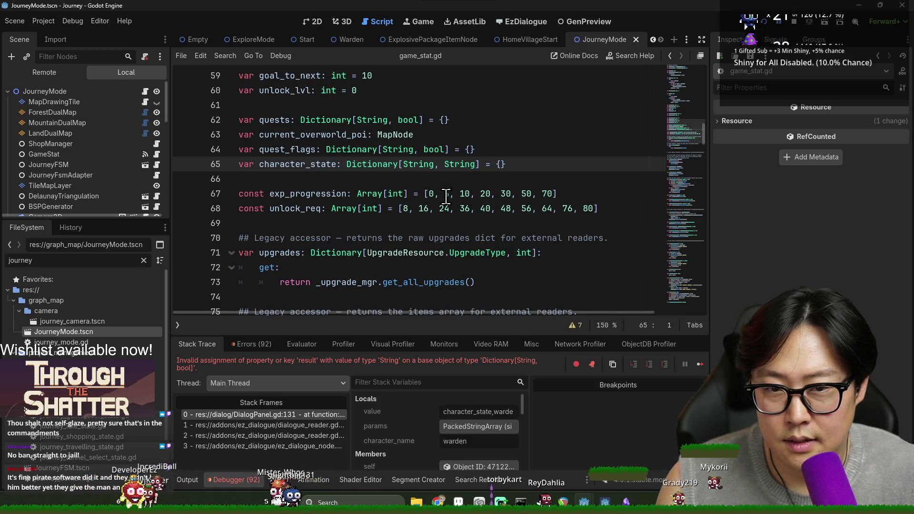
{"action": "key", "text": "alt+Left"}
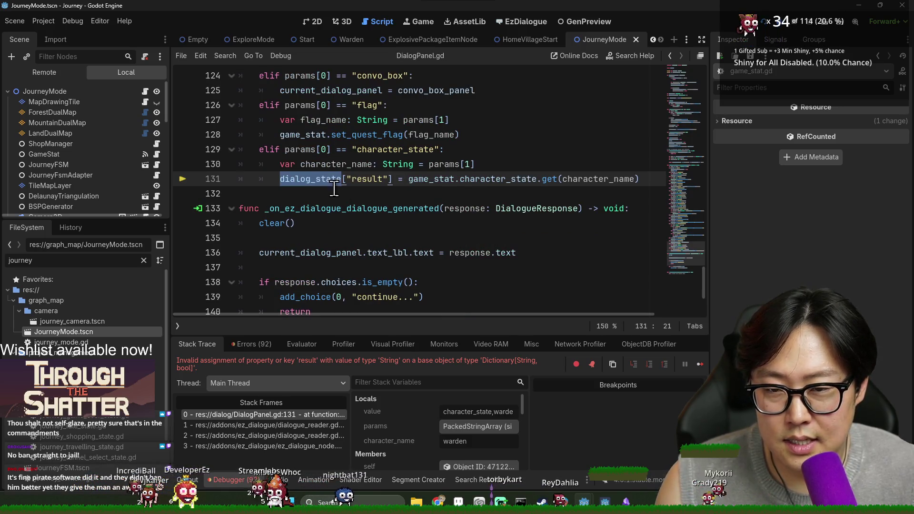
{"action": "key", "text": "ctrl+f"}
{"action": "key", "text": "Return"}
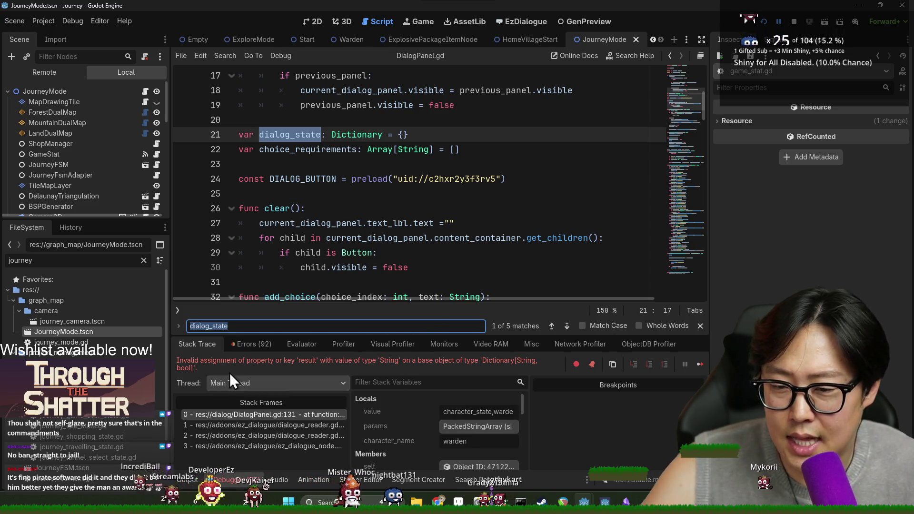
- Filter the debugger stack variables by 'di' and expand dialog_state to see its keys
{"action": "left_click", "coordinate": [406, 382]}
{"action": "type", "text": "dia"}
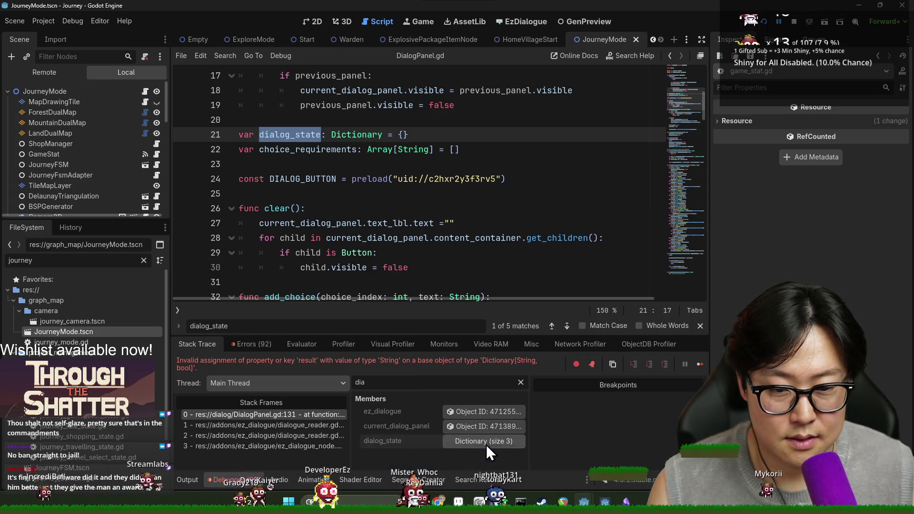
{"action": "left_click", "coordinate": [486, 444]}
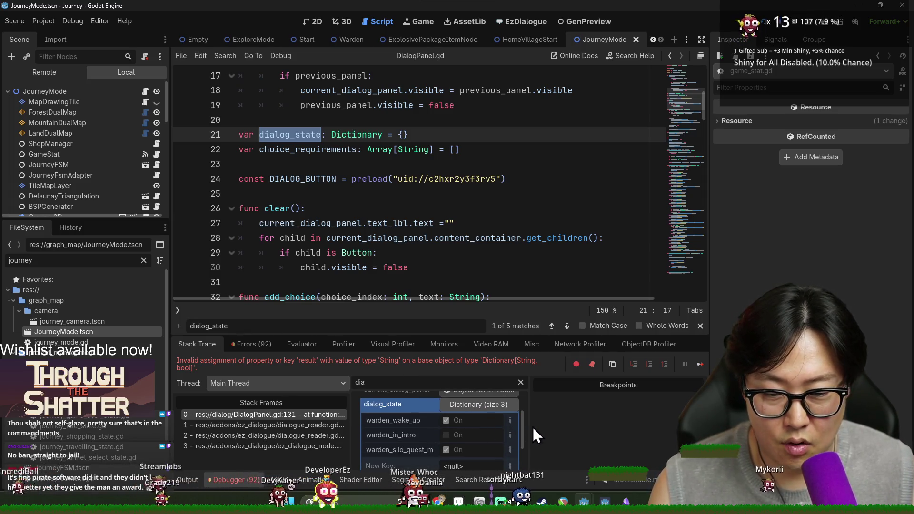
{"action": "left_click_drag", "start_coordinate": [529, 431], "coordinate": [657, 432]}
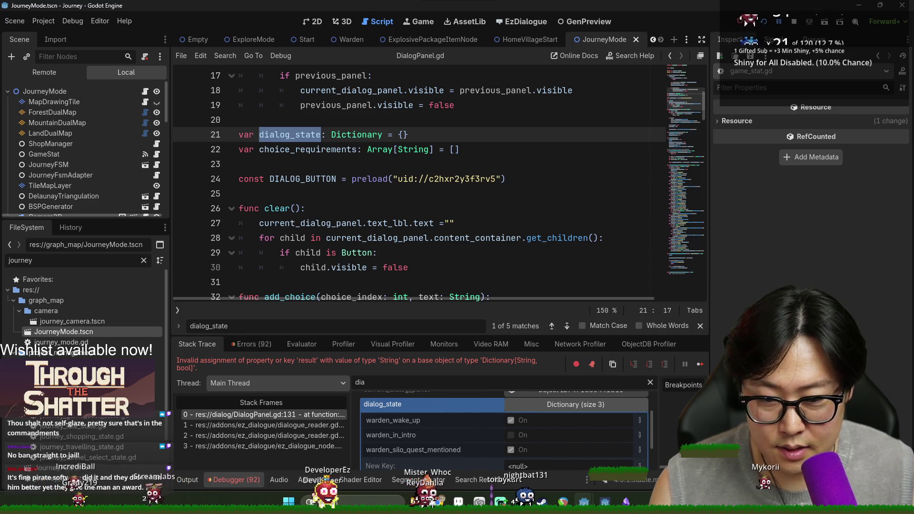
{"action": "scroll", "coordinate": [635, 416], "scroll_direction": "down", "scroll_amount": 1}
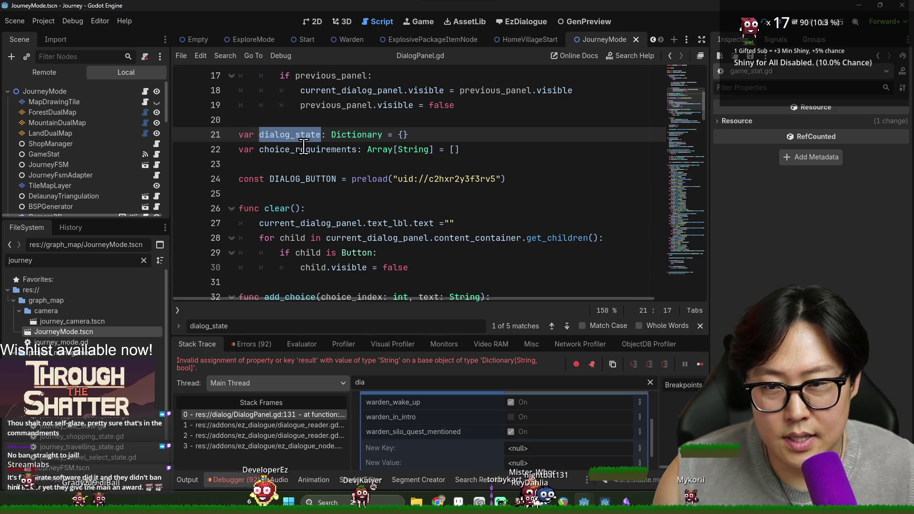
- Jump to the dialog_state usage on line 56 and inspect its quest_flags assignment
{"action": "key", "text": "ctrl+f"}
{"action": "key", "text": "Return"}
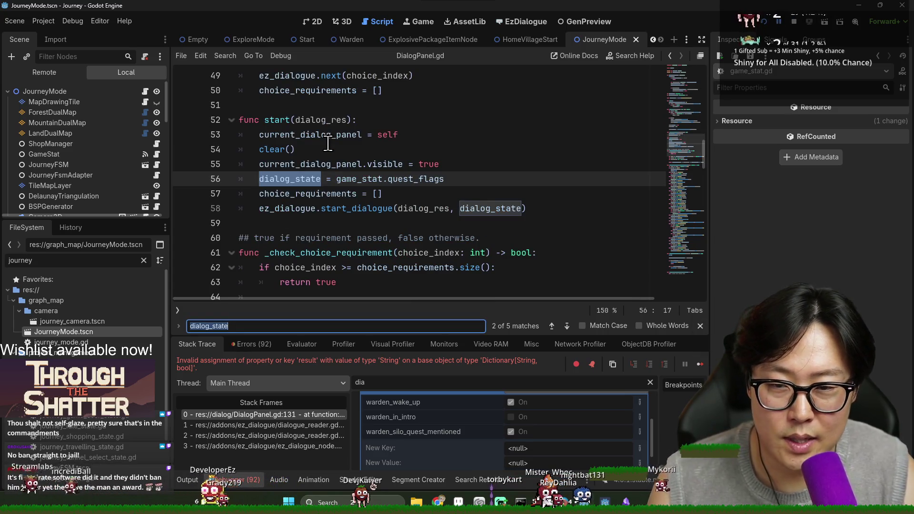
{"action": "left_click", "coordinate": [414, 179]}
{"action": "left_click", "coordinate": [357, 178]}
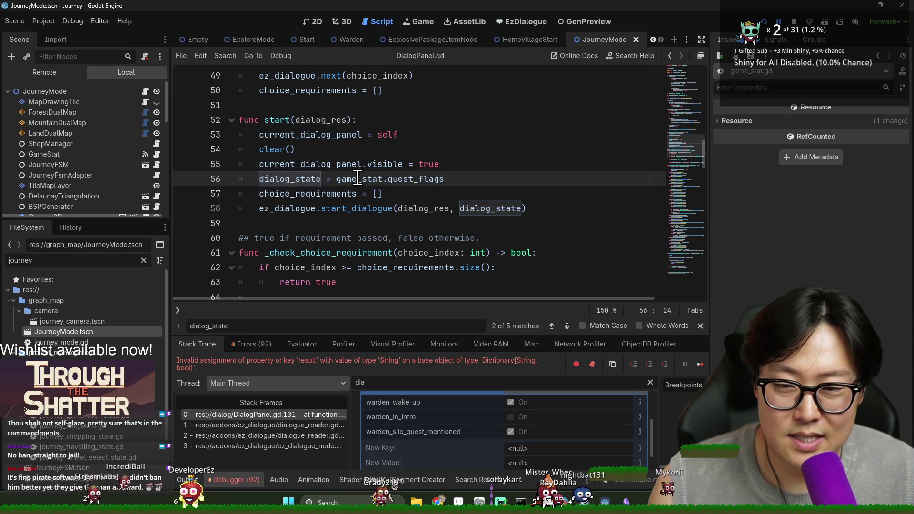
{"action": "double_click", "coordinate": [416, 178]}
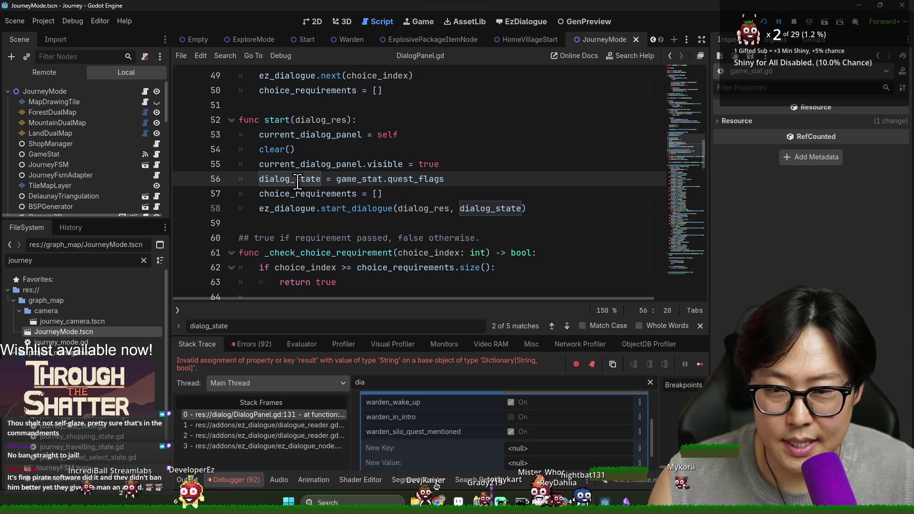
{"action": "left_click", "coordinate": [471, 181]}
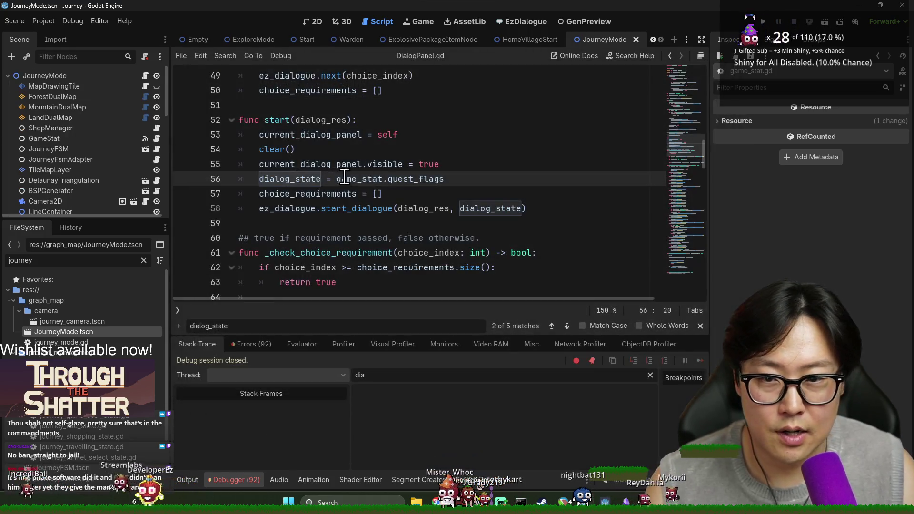
- Try replacing the line 56 assignment with an assign() call, undo it, and save
{"action": "left_click", "coordinate": [334, 179]}
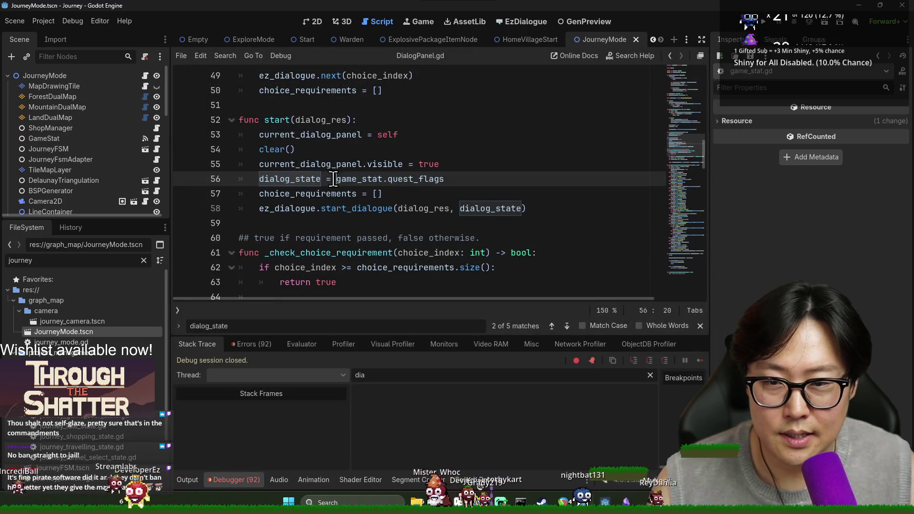
{"action": "key", "text": "BackSpace"}
{"action": "key", "text": "BackSpace"}
{"action": "key", "text": "BackSpace"}
{"action": "type", "text": ".a"}
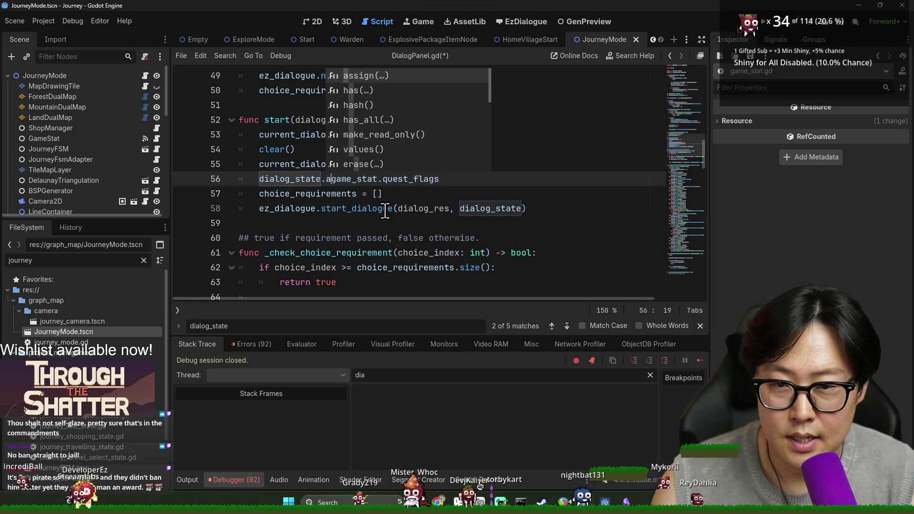
{"action": "type", "text": "pp"}
{"action": "key", "text": "BackSpace"}
{"action": "key", "text": "BackSpace"}
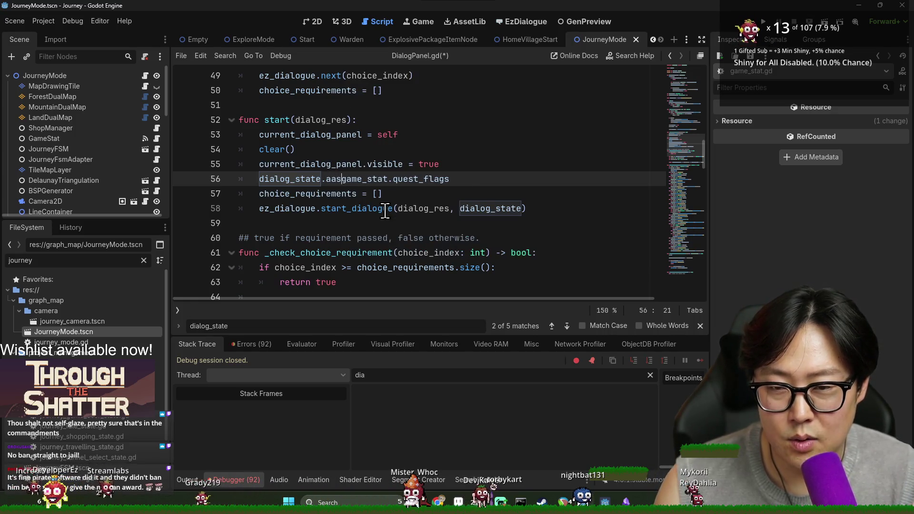
{"action": "key", "text": "Tab"}
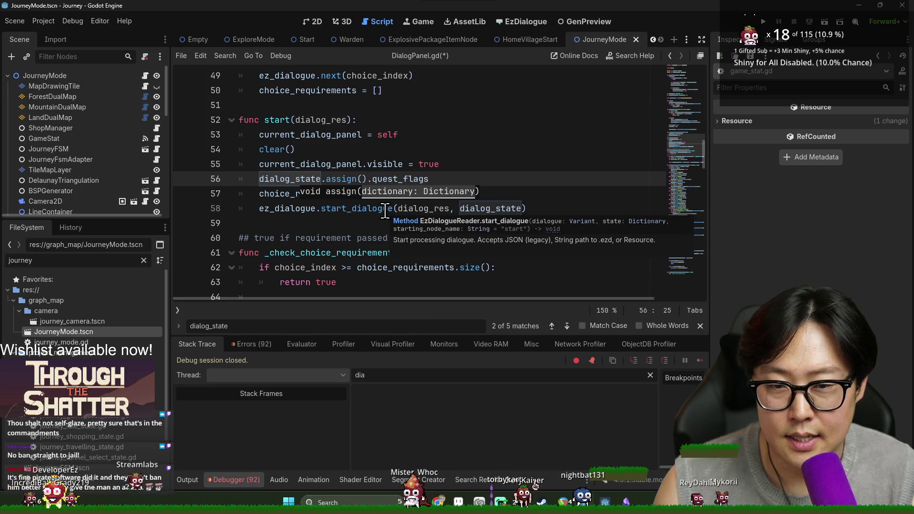
{"action": "key", "text": "ctrl+z"}
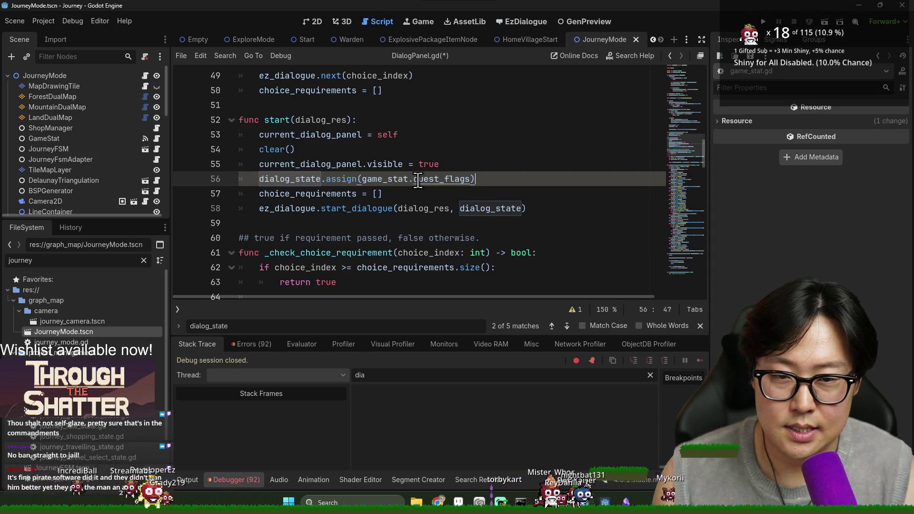
{"action": "key", "text": "ctrl+s"}
- Search the script for quest_flags and then dialog_state from line 56
{"action": "double_click", "coordinate": [341, 180]}
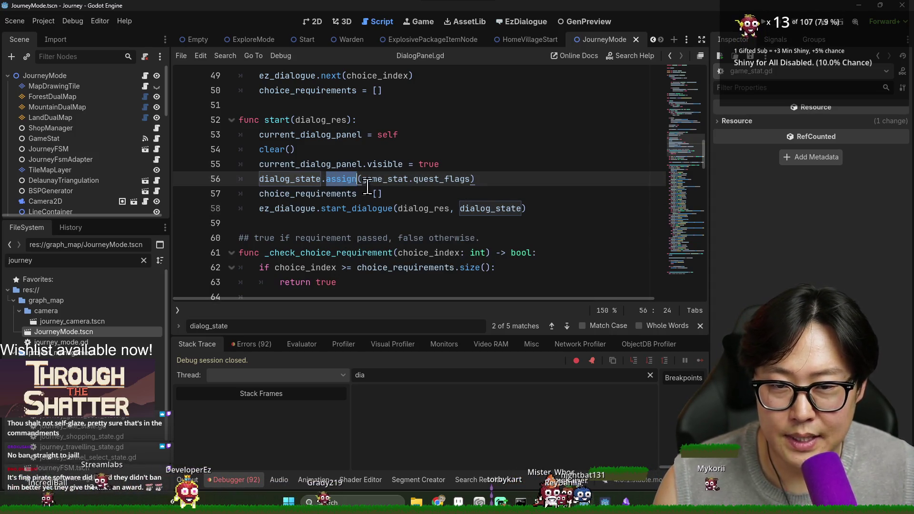
{"action": "left_click", "coordinate": [399, 179]}
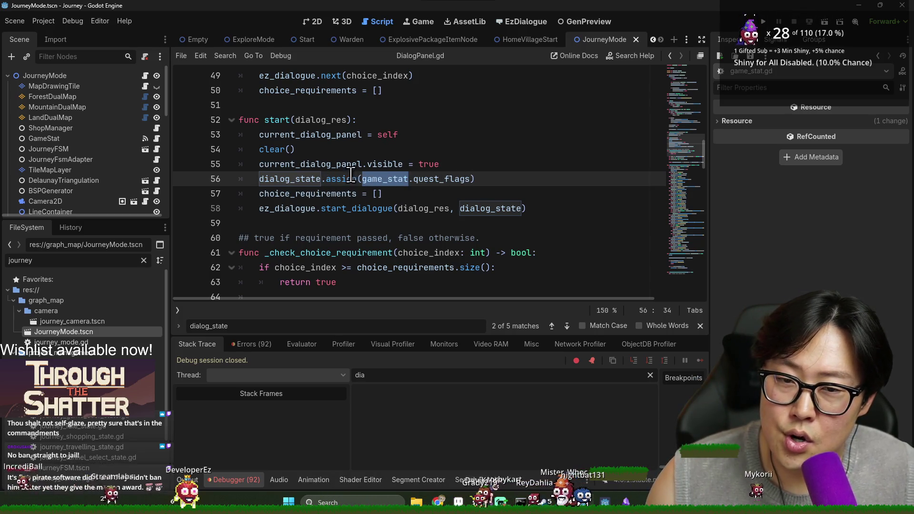
{"action": "double_click", "coordinate": [440, 179]}
{"action": "key", "text": "ctrl+f"}
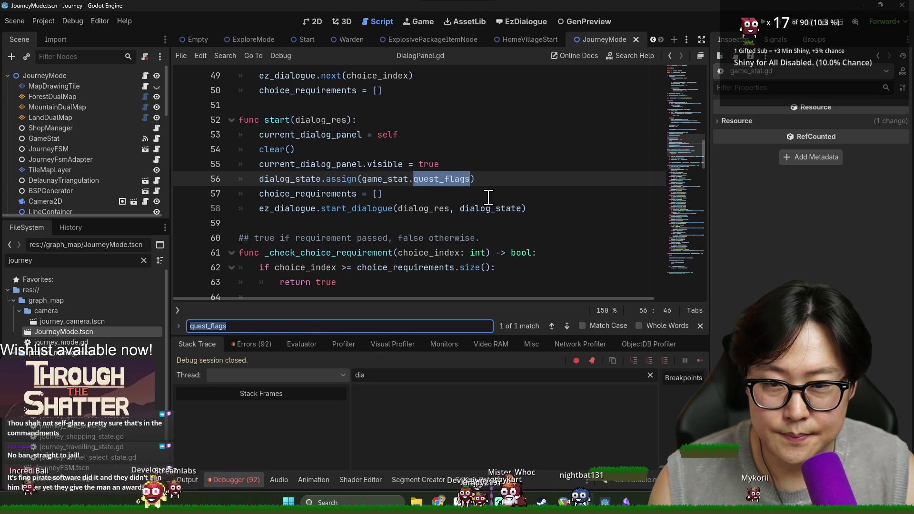
{"action": "double_click", "coordinate": [316, 179]}
{"action": "key", "text": "ctrl+f"}
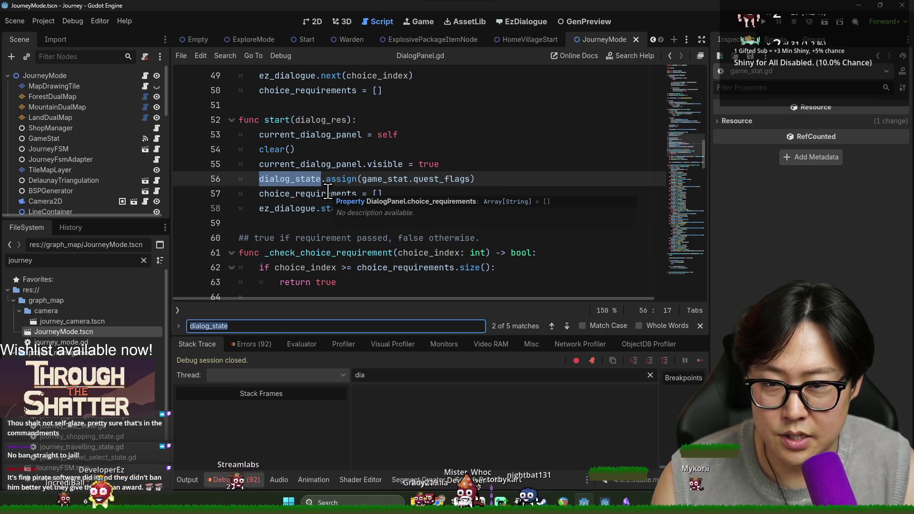
- Step through the 'dialog_state[' matches to line 131 and close the search
{"action": "type", "text": "]"}
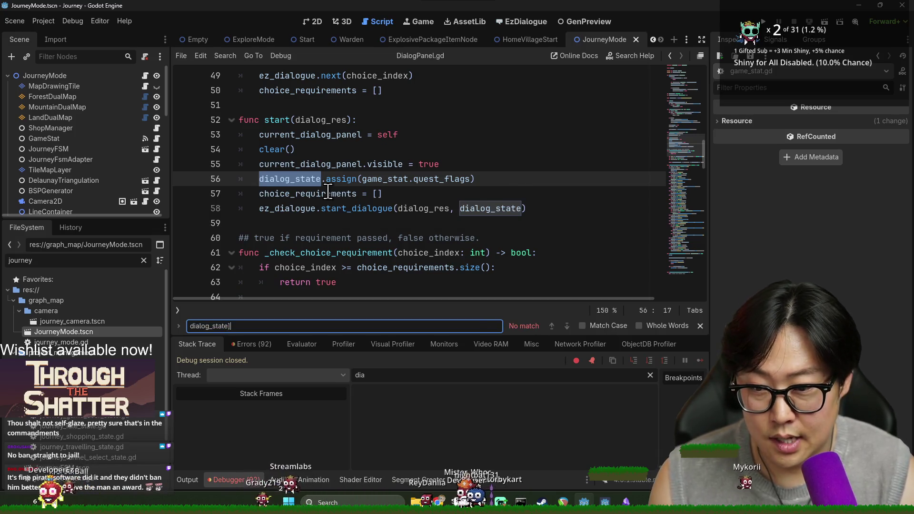
{"action": "key", "text": "BackSpace"}
{"action": "type", "text": "["}
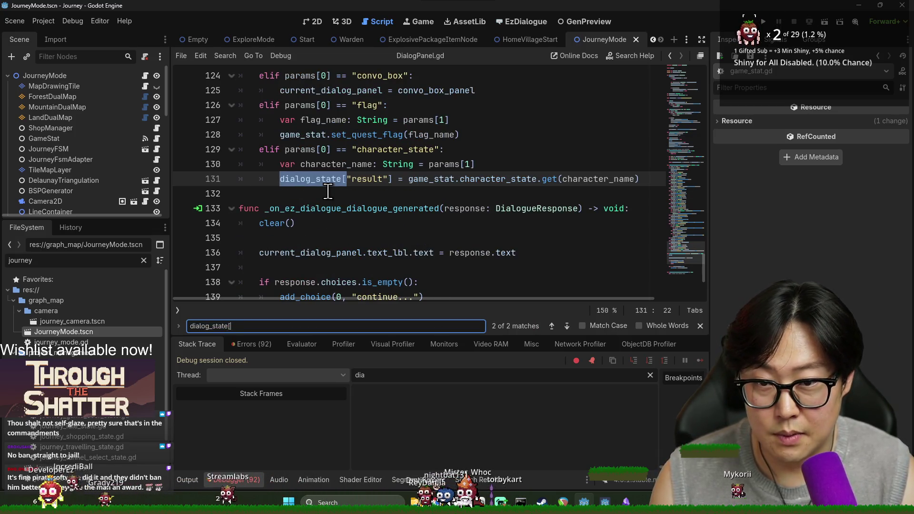
{"action": "key", "text": "Return"}
{"action": "key", "text": "Return"}
{"action": "key", "text": "Return"}
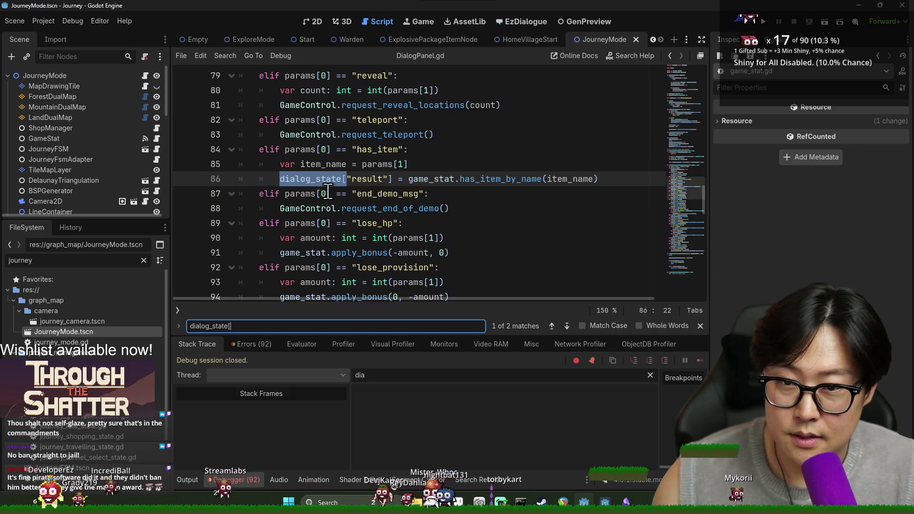
{"action": "key", "text": "Return"}
{"action": "left_click", "coordinate": [425, 178]}
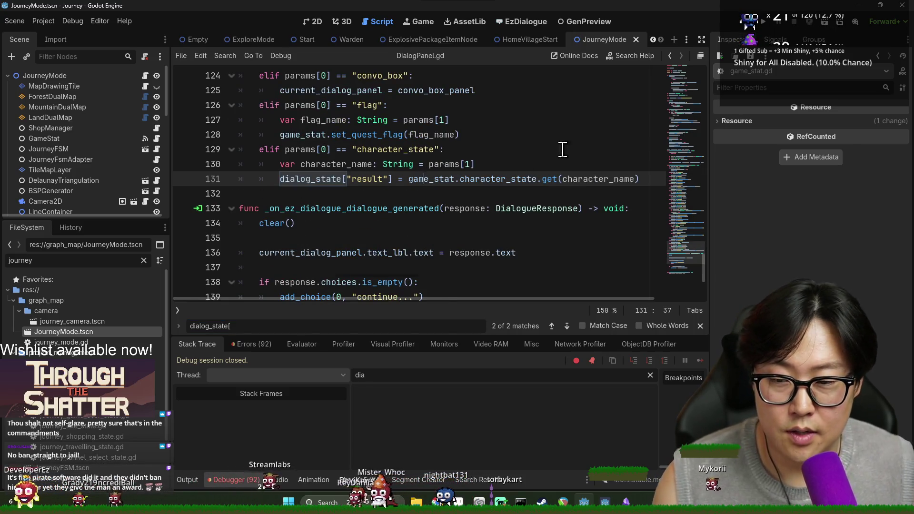
{"action": "key", "text": "ctrl+s"}
- Save the JourneyMode scene and run the game with F5
{"action": "left_click", "coordinate": [700, 326]}
{"action": "left_click", "coordinate": [517, 208]}
{"action": "key", "text": "ctrl+s"}
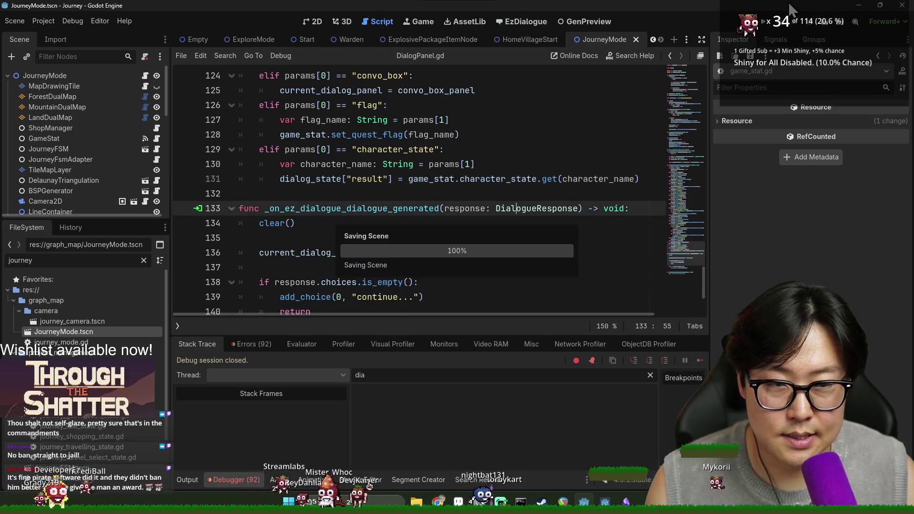
{"action": "key", "text": "F5"}
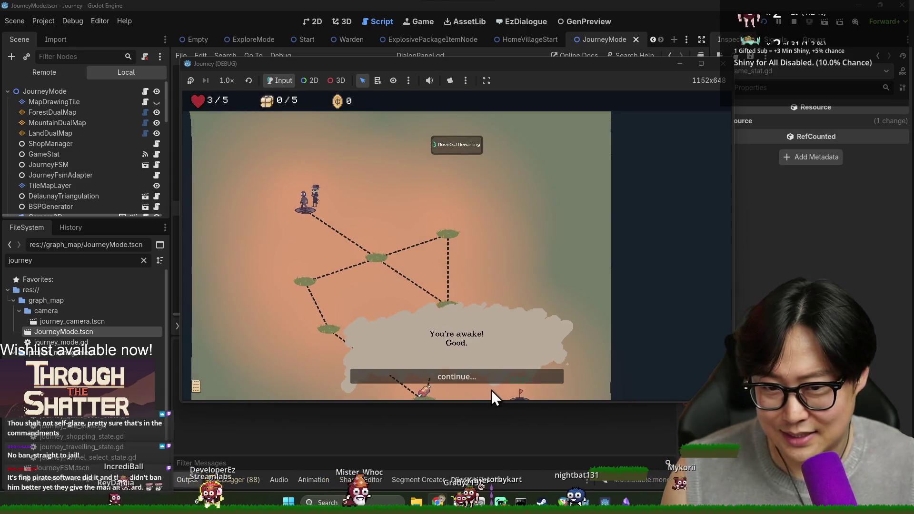
- Clear the wake-up dialog and walk the runner via the centre and meat nodes to EXIT
{"action": "left_click", "coordinate": [486, 378]}
{"action": "left_click", "coordinate": [481, 372]}
{"action": "left_click", "coordinate": [381, 261]}
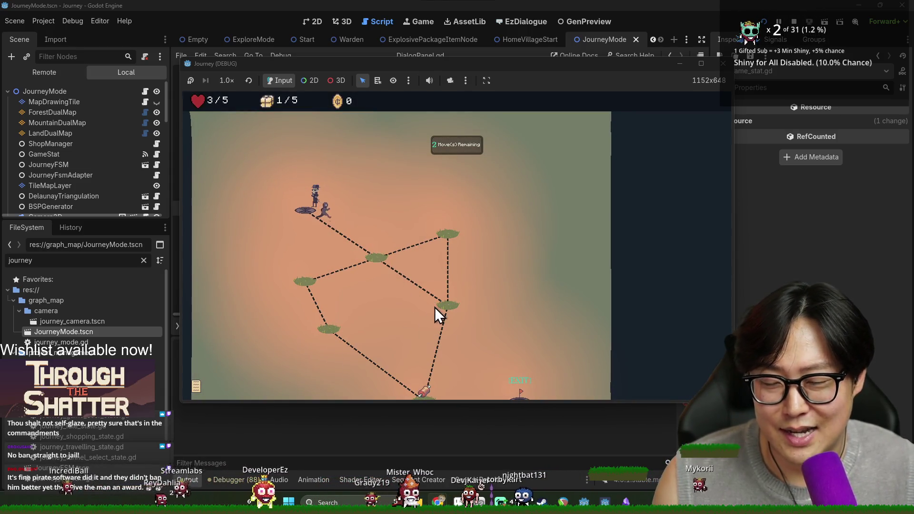
{"action": "left_click", "coordinate": [452, 307]}
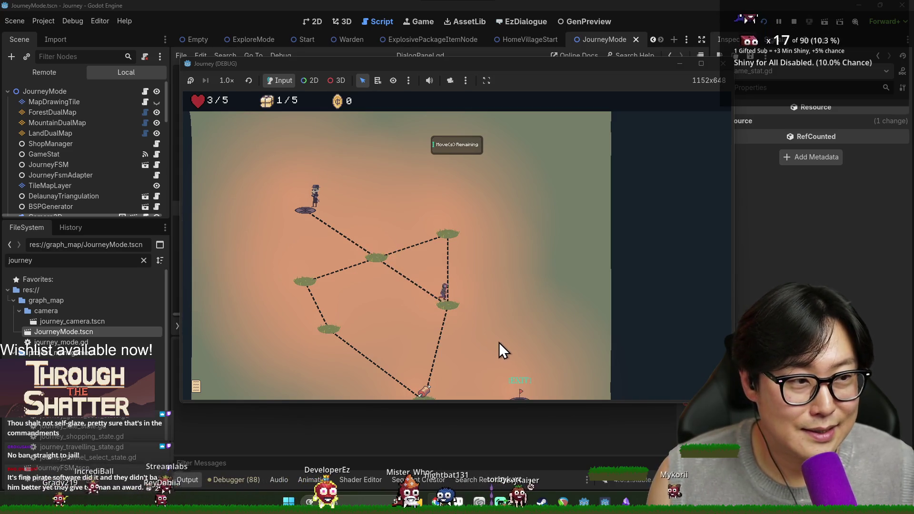
{"action": "left_click", "coordinate": [417, 325]}
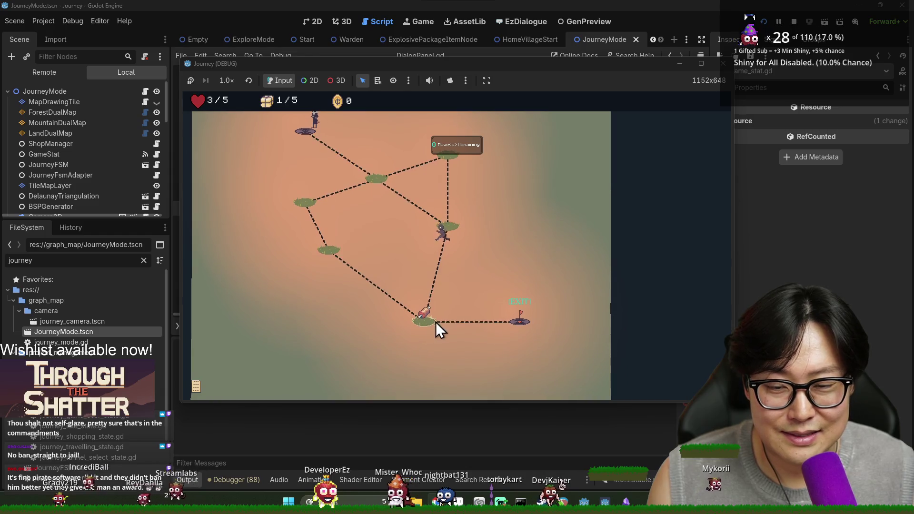
{"action": "left_click", "coordinate": [518, 323]}
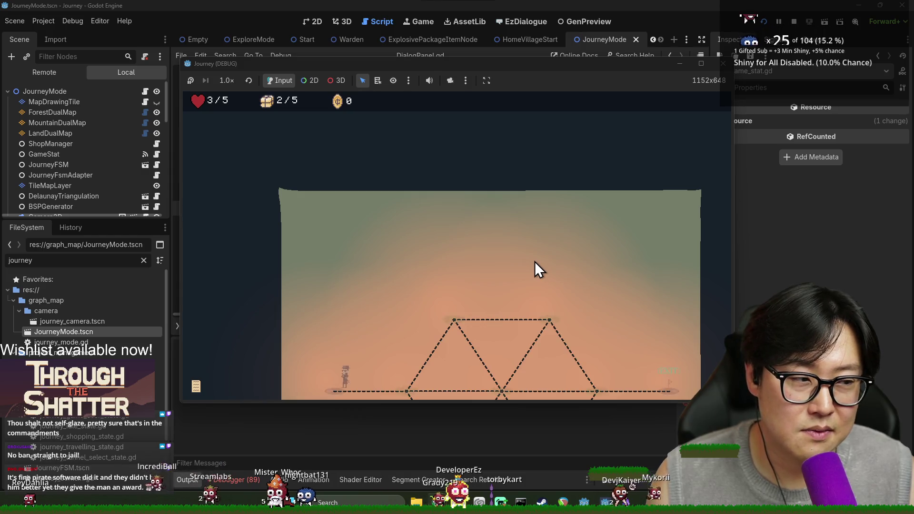
- Advance the Warden's dialog up to his biological mass request
{"action": "left_click", "coordinate": [458, 376]}
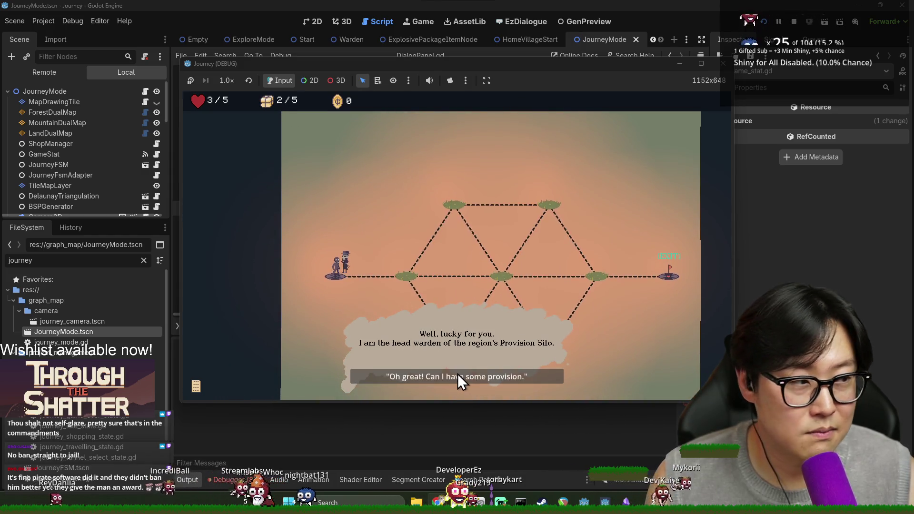
{"action": "left_click", "coordinate": [452, 375]}
{"action": "left_click", "coordinate": [436, 375]}
{"action": "left_click", "coordinate": [429, 375]}
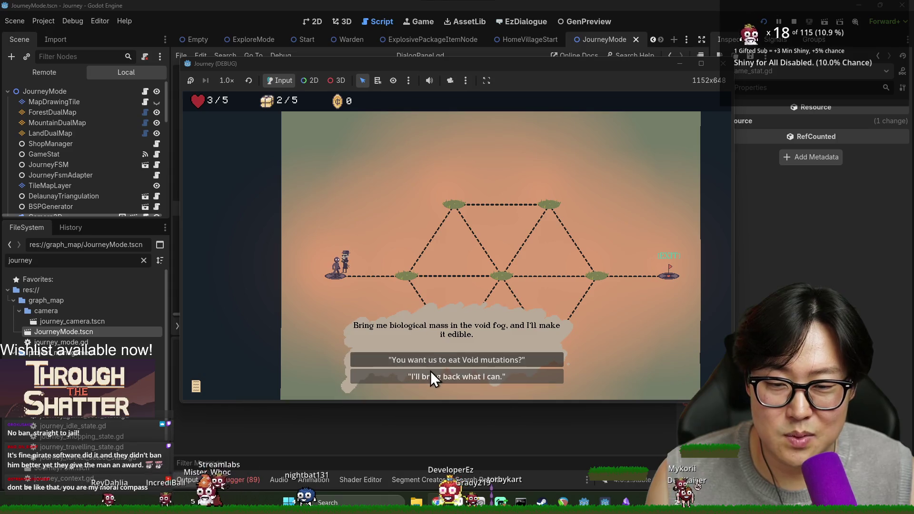
{"action": "scroll", "coordinate": [429, 359], "scroll_direction": "down", "scroll_amount": 2}
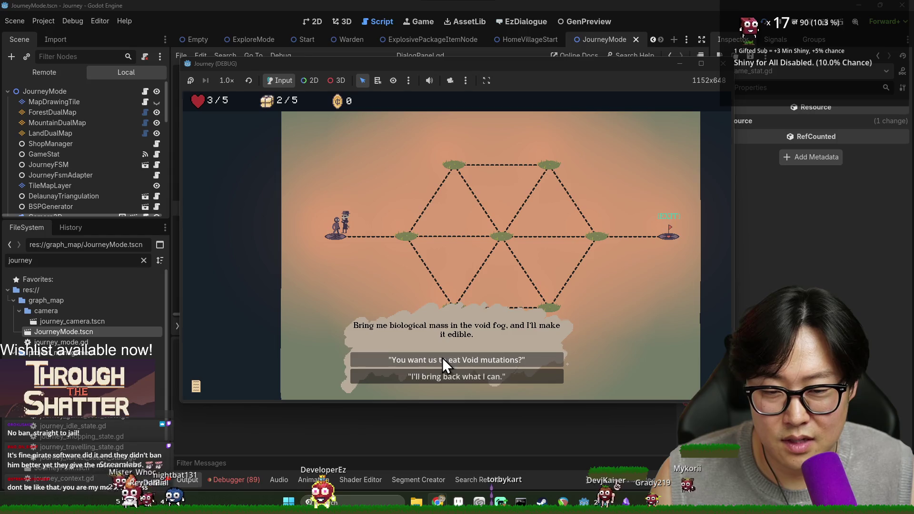
- Reply to the Warden's request and play his lines through to the end of the conversation
{"action": "left_click", "coordinate": [464, 360]}
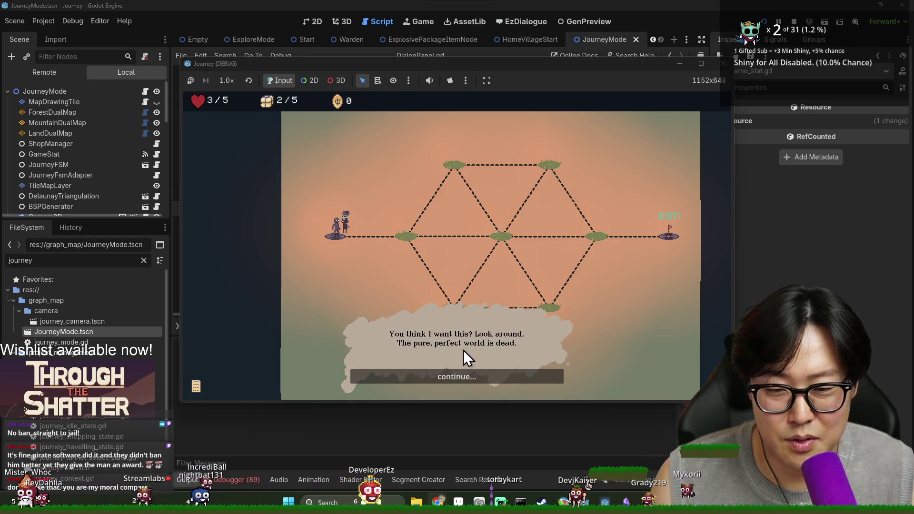
{"action": "left_click", "coordinate": [497, 376]}
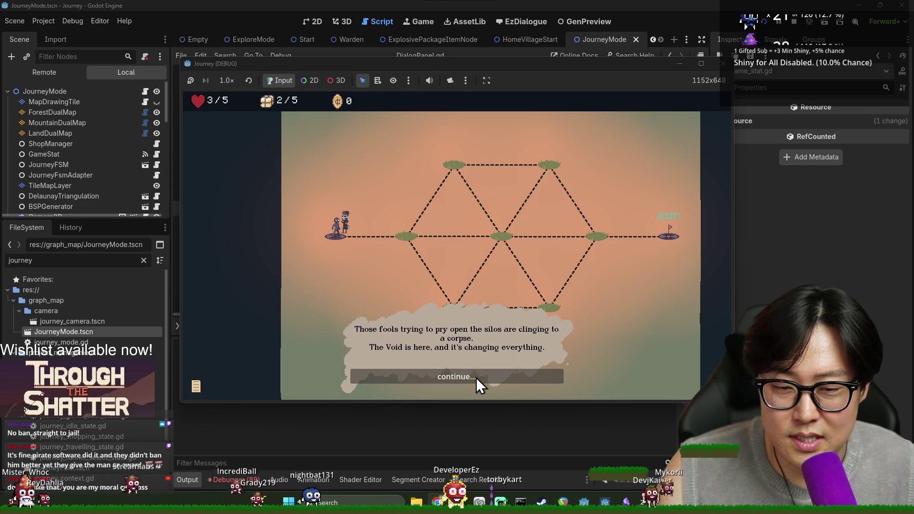
{"action": "left_click", "coordinate": [511, 377]}
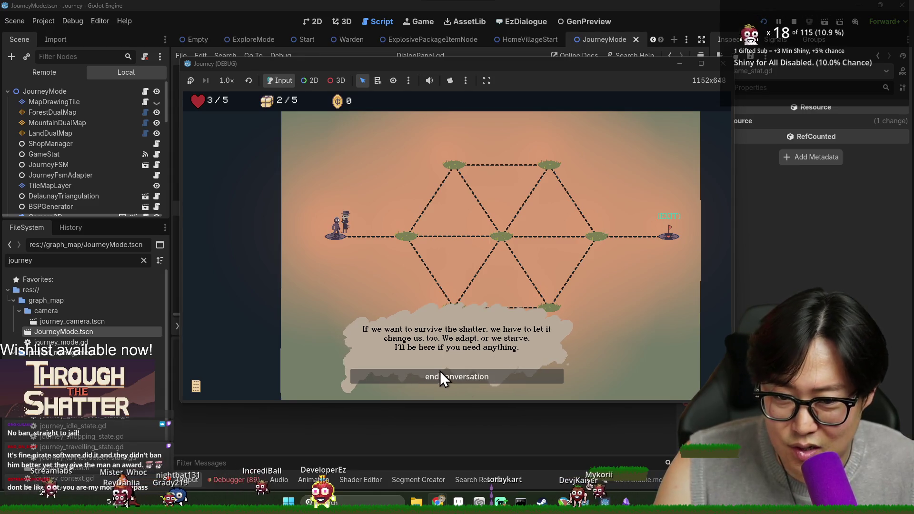
{"action": "left_click", "coordinate": [475, 378]}
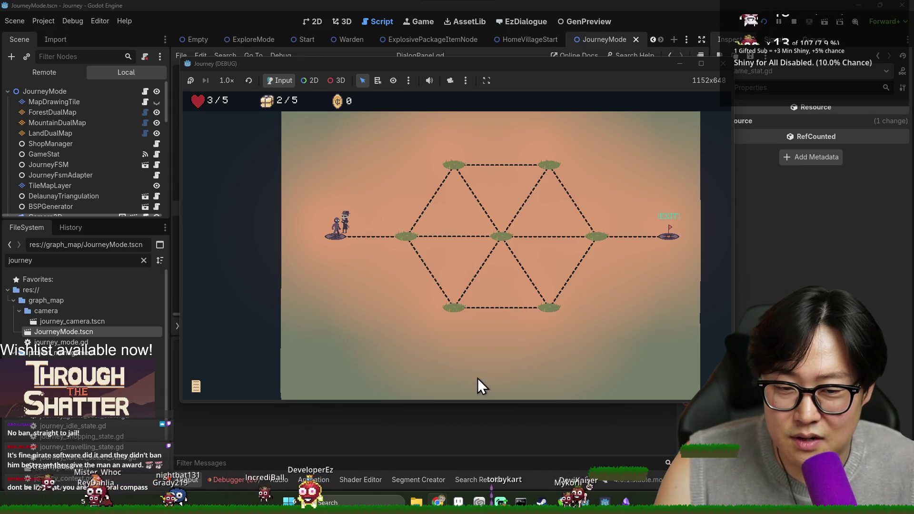
- Walk the runner to the first grass node and back to the Warden, then bring up warden.ezd
{"action": "left_click", "coordinate": [411, 239]}
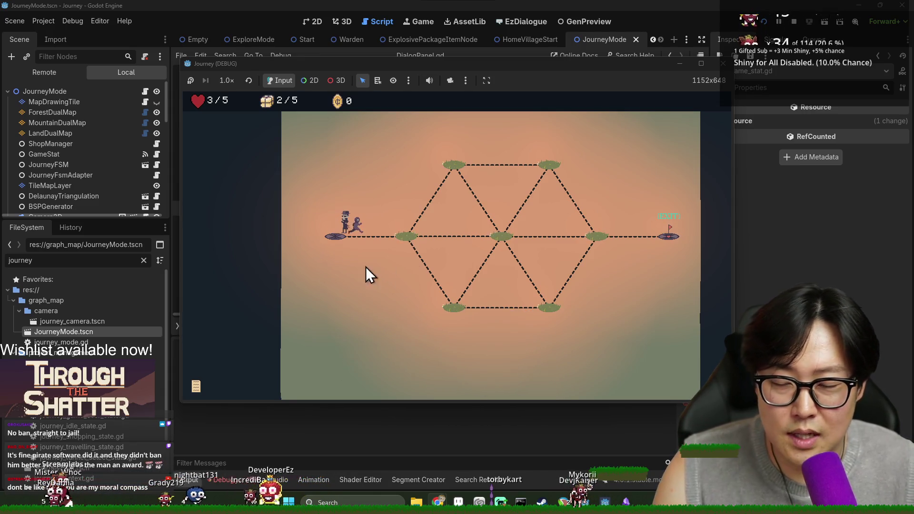
{"action": "left_click", "coordinate": [338, 236]}
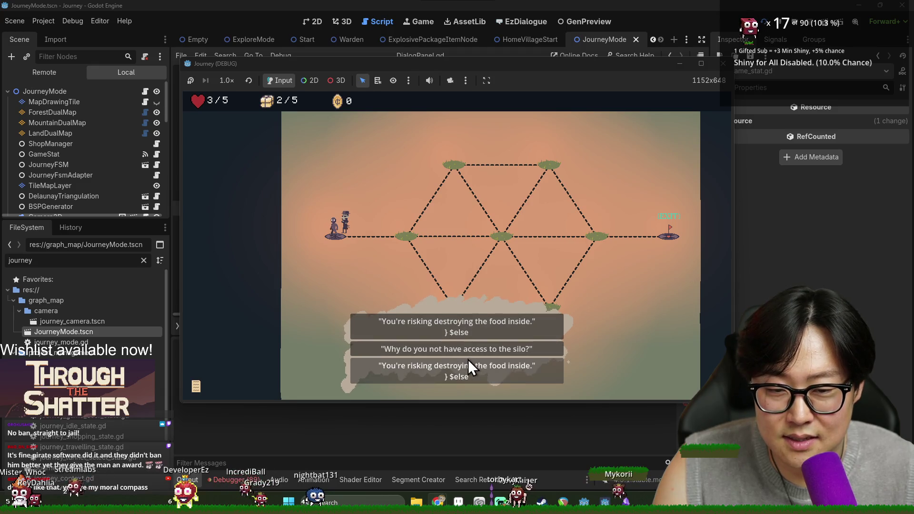
{"action": "left_click", "coordinate": [529, 21]}
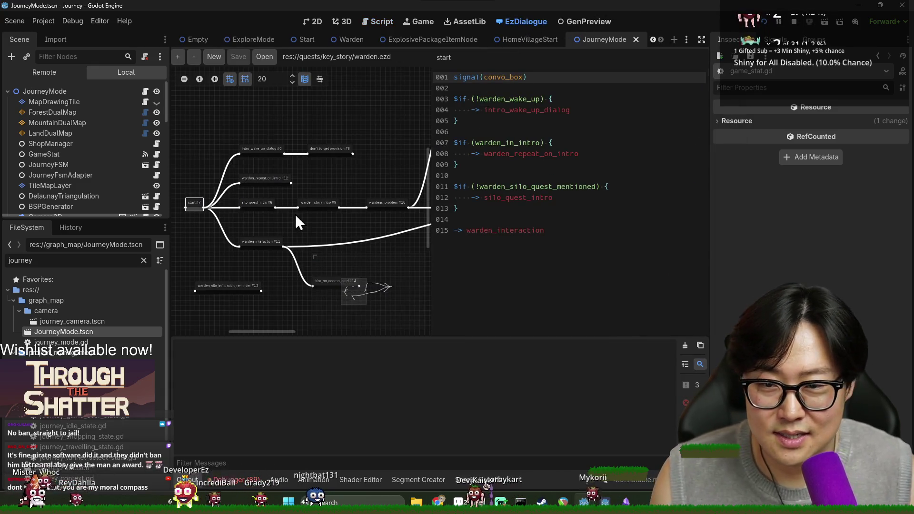
- Inspect the silo_quest_intro and warden_interaction nodes' dialogue scripts in the graph
{"action": "scroll", "coordinate": [295, 215], "scroll_direction": "left", "scroll_amount": 3}
{"action": "left_click", "coordinate": [325, 209]}
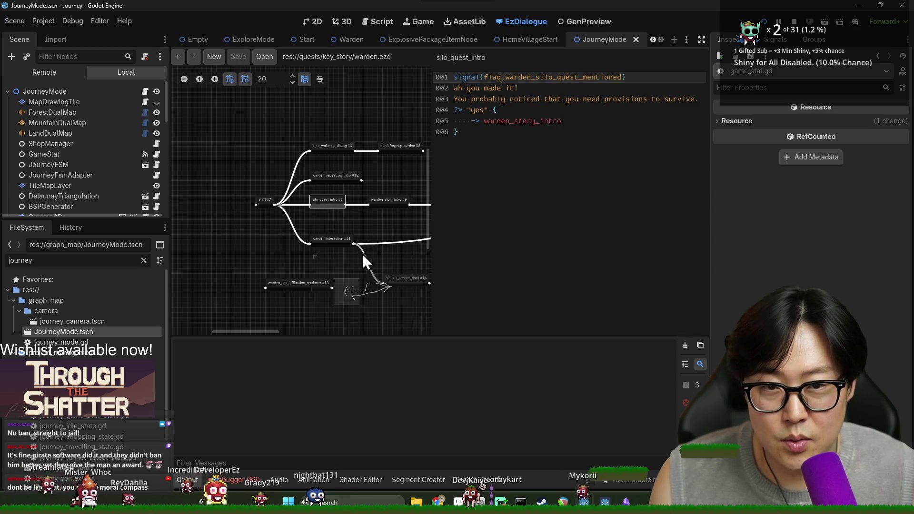
{"action": "left_click", "coordinate": [332, 245]}
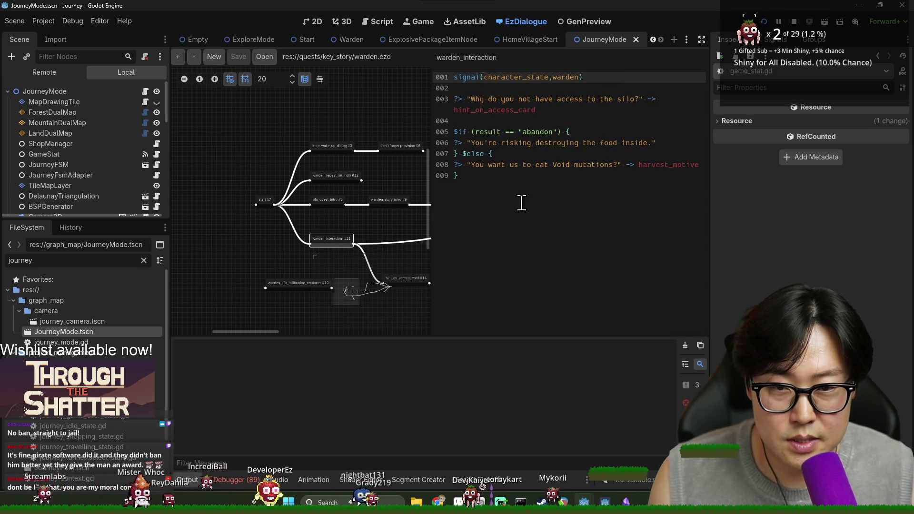
{"action": "left_click", "coordinate": [647, 142]}
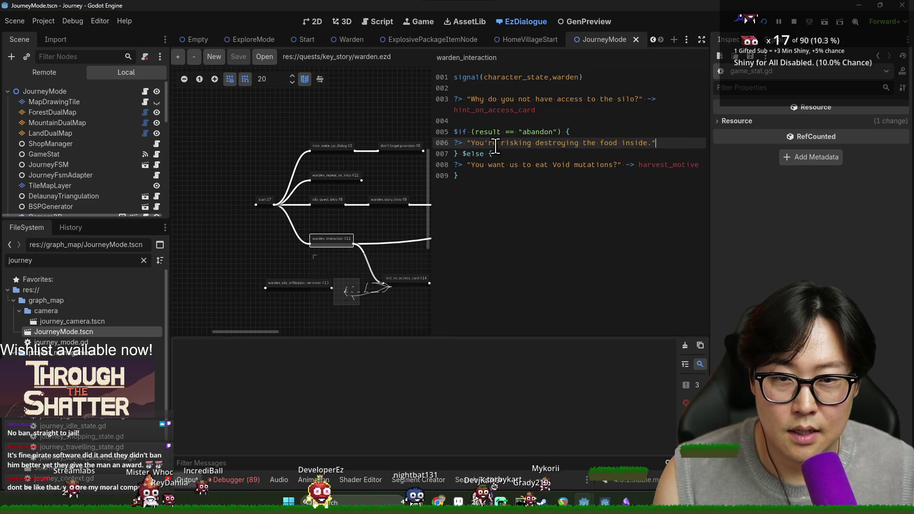
{"action": "left_click", "coordinate": [593, 132]}
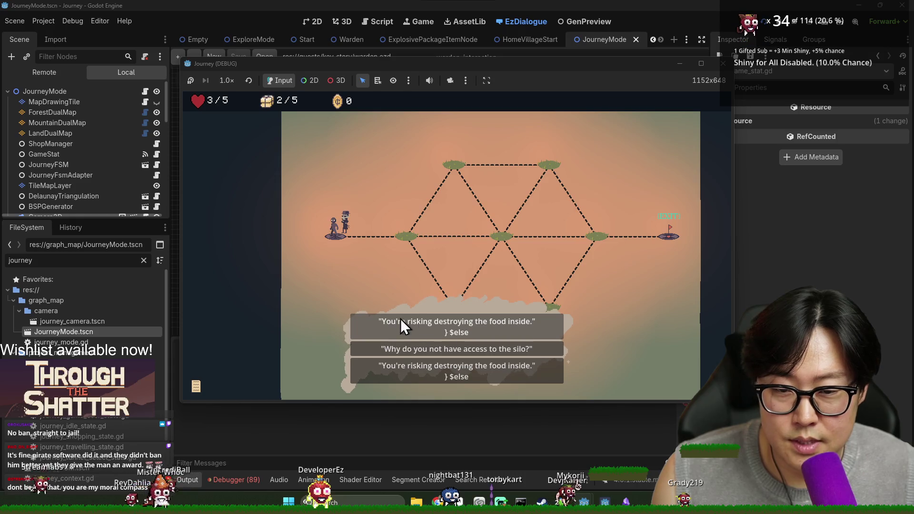
{"action": "left_click", "coordinate": [452, 332]}
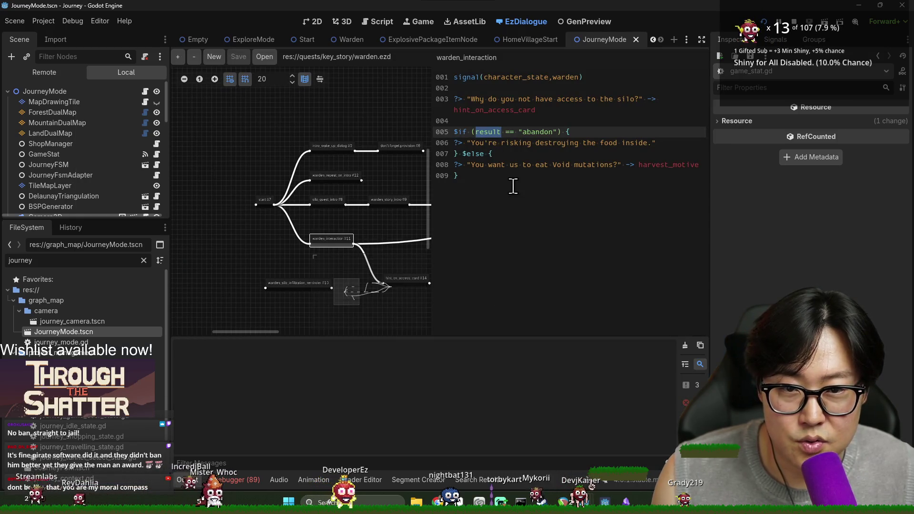
- Remove the space before hint_on_access_card on line 003 and delete the silo access choice line
{"action": "left_click", "coordinate": [457, 110]}
{"action": "key", "text": "BackSpace"}
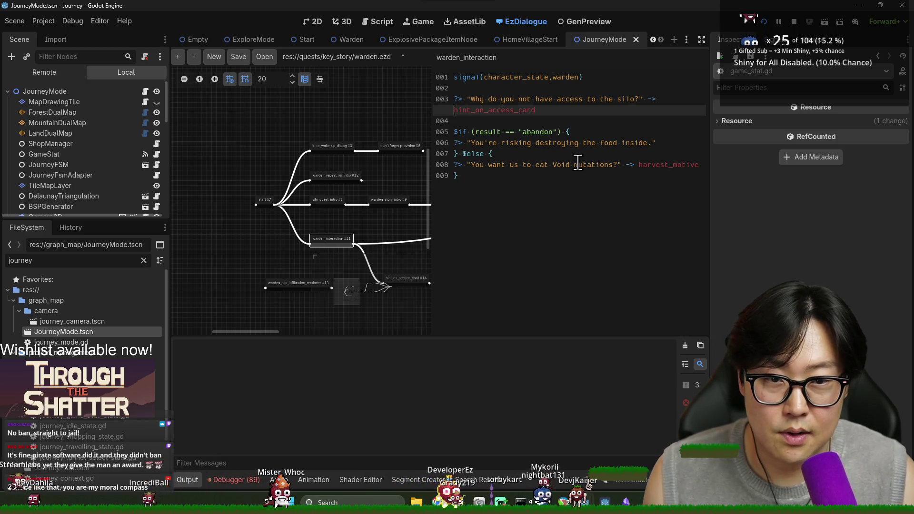
{"action": "left_click_drag", "start_coordinate": [472, 100], "coordinate": [497, 100]}
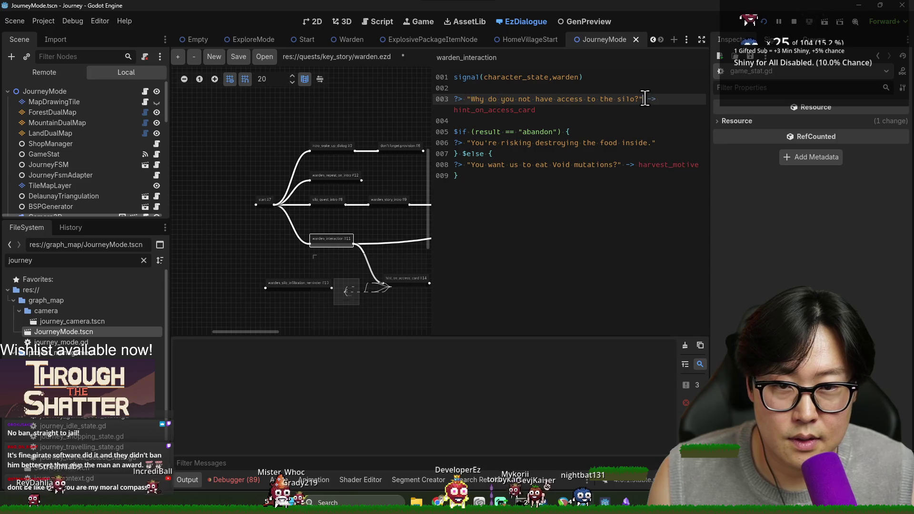
{"action": "left_click", "coordinate": [463, 131]}
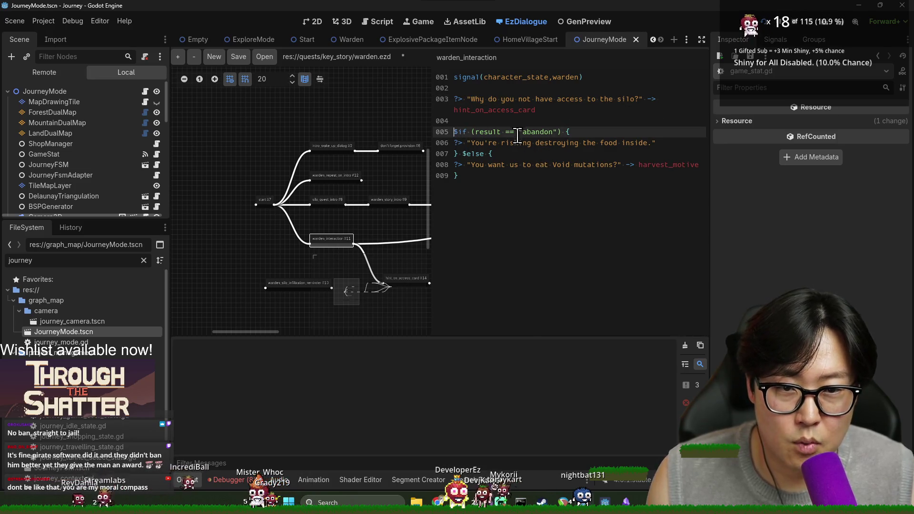
{"action": "left_click", "coordinate": [566, 106]}
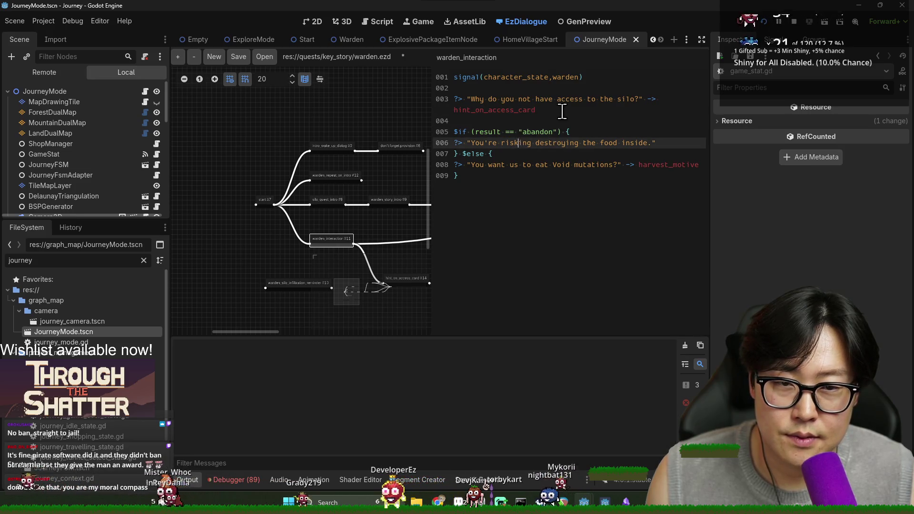
{"action": "left_click", "coordinate": [441, 98], "text": "shift"}
{"action": "key", "text": "BackSpace"}
{"action": "type", "text": "}"}
- Restore the silo access choice line and add '->' at the end of food-warning line 006
{"action": "left_click", "coordinate": [481, 165]}
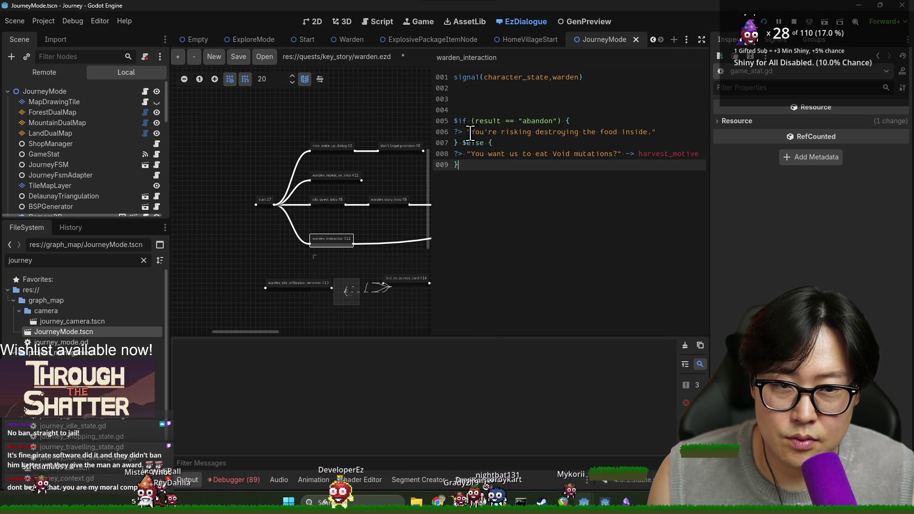
{"action": "left_click", "coordinate": [614, 132]}
{"action": "key", "text": "ctrl+shift+Right"}
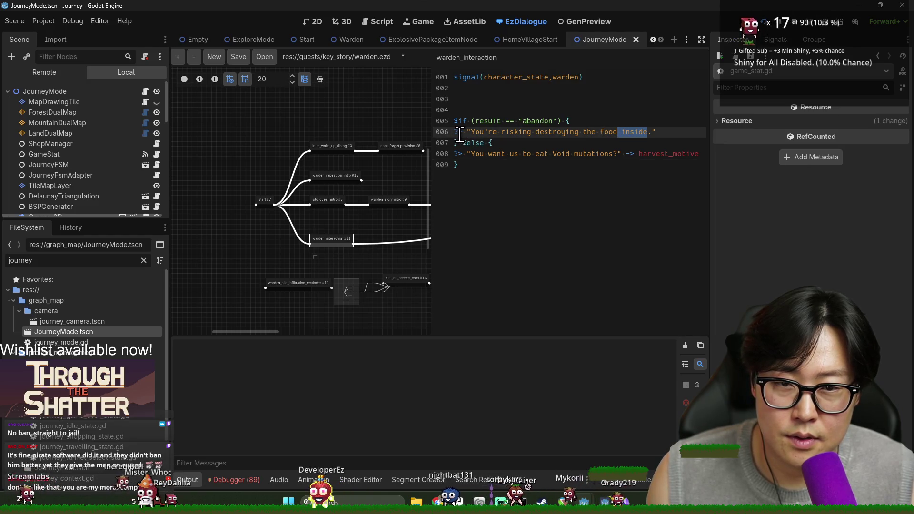
{"action": "key", "text": "ctrl+z"}
{"action": "left_click", "coordinate": [666, 143]}
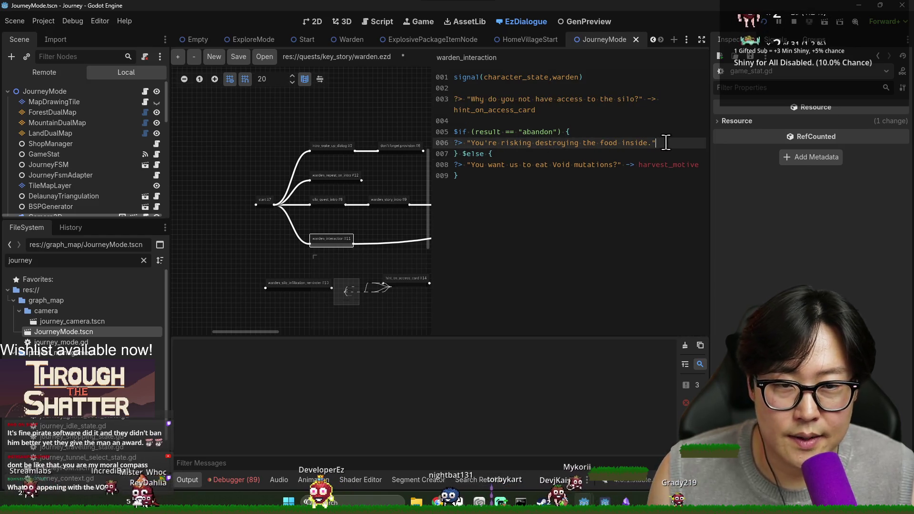
{"action": "type", "text": " ->"}
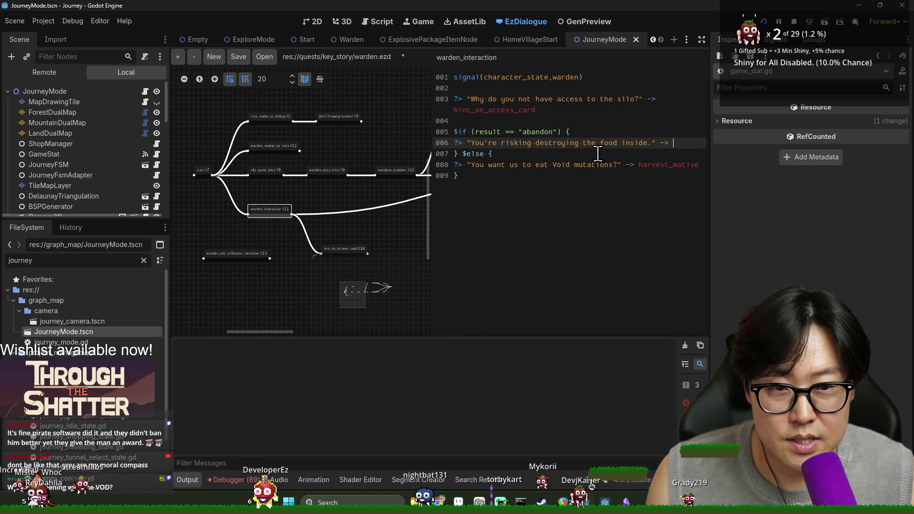
- Make the abandon choice lead to demo_motive and save the dialogue
{"action": "left_click_drag", "start_coordinate": [343, 196], "coordinate": [305, 192]}
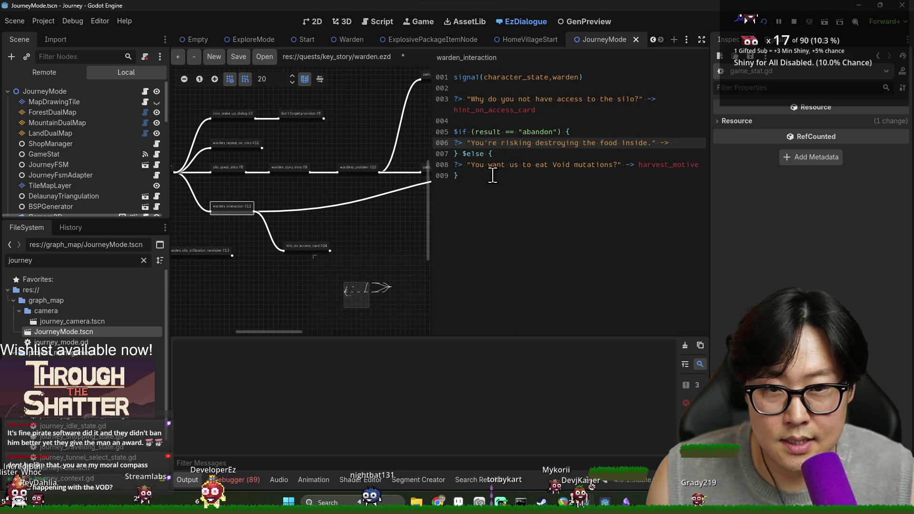
{"action": "left_click_drag", "start_coordinate": [610, 143], "coordinate": [697, 187]}
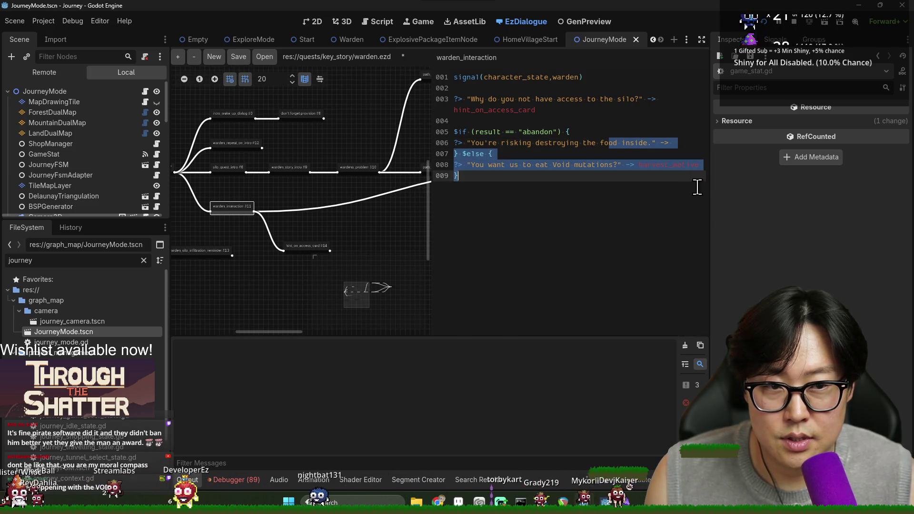
{"action": "mouse_move", "coordinate": [407, 220]}
{"action": "left_mouse_down"}
{"action": "mouse_move", "coordinate": [250, 216]}
{"action": "mouse_move", "coordinate": [345, 199]}
{"action": "mouse_move", "coordinate": [373, 211]}
{"action": "left_mouse_up"}
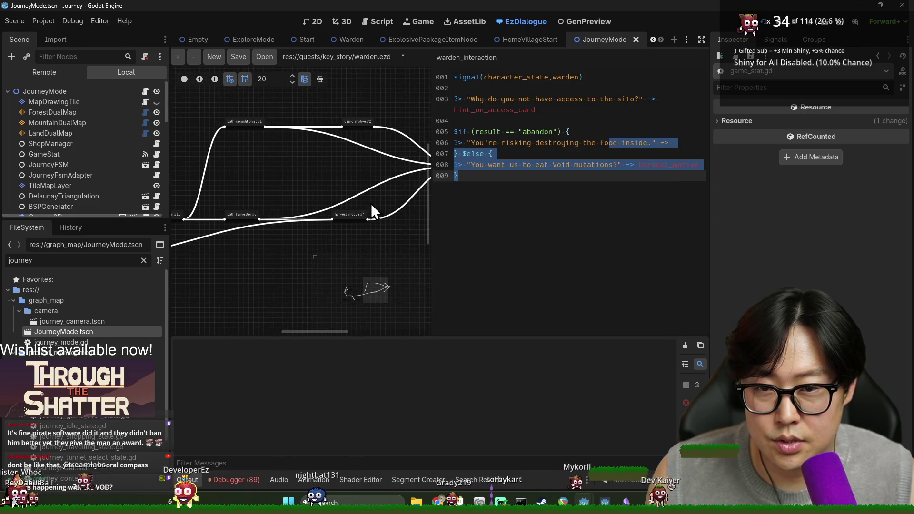
{"action": "left_click", "coordinate": [353, 125]}
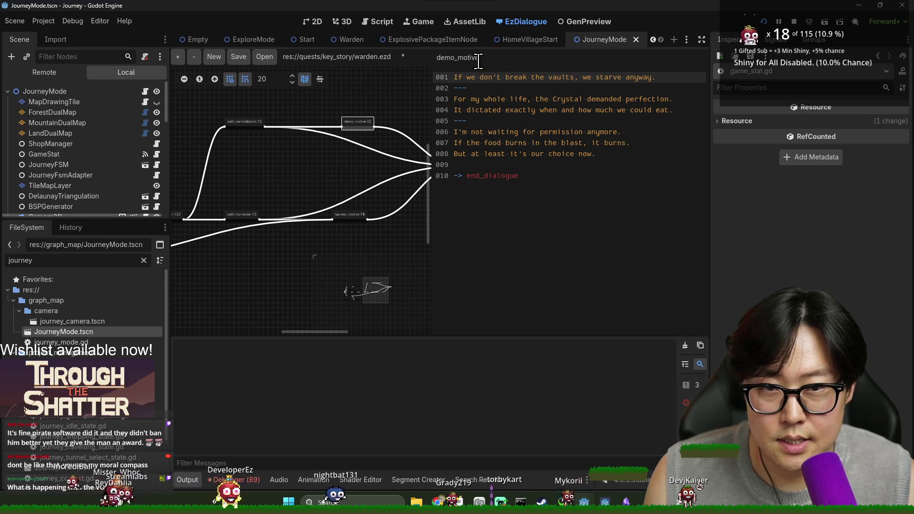
{"action": "scroll", "coordinate": [304, 212], "scroll_direction": "left", "scroll_amount": 2}
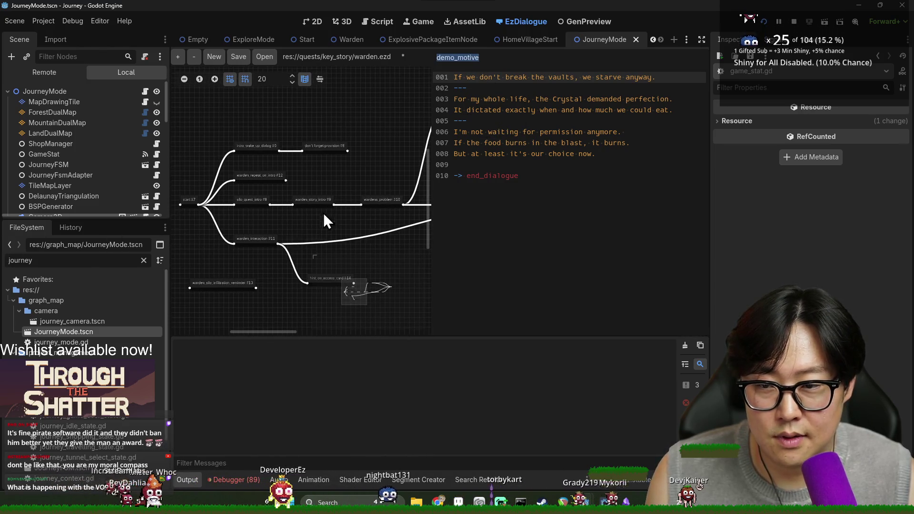
{"action": "left_click", "coordinate": [255, 241]}
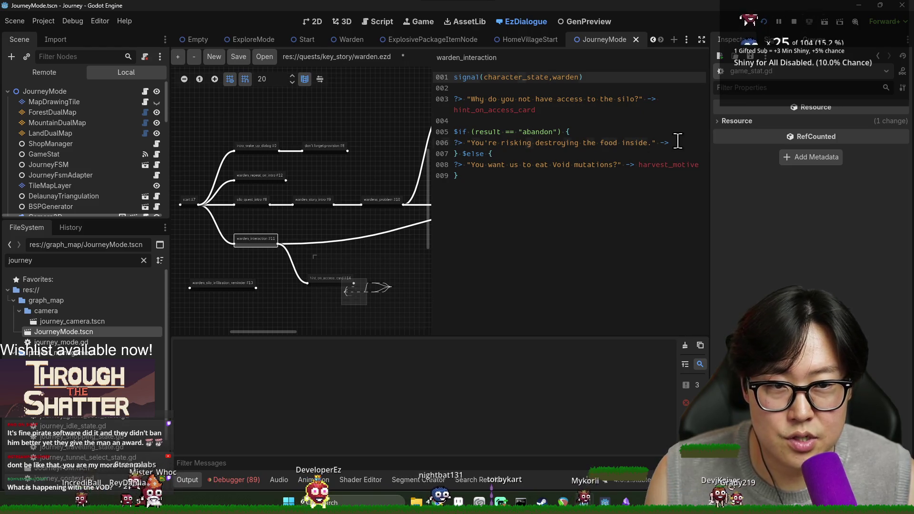
{"action": "type", "text": "demo_motive"}
{"action": "key", "text": "ctrl+s"}
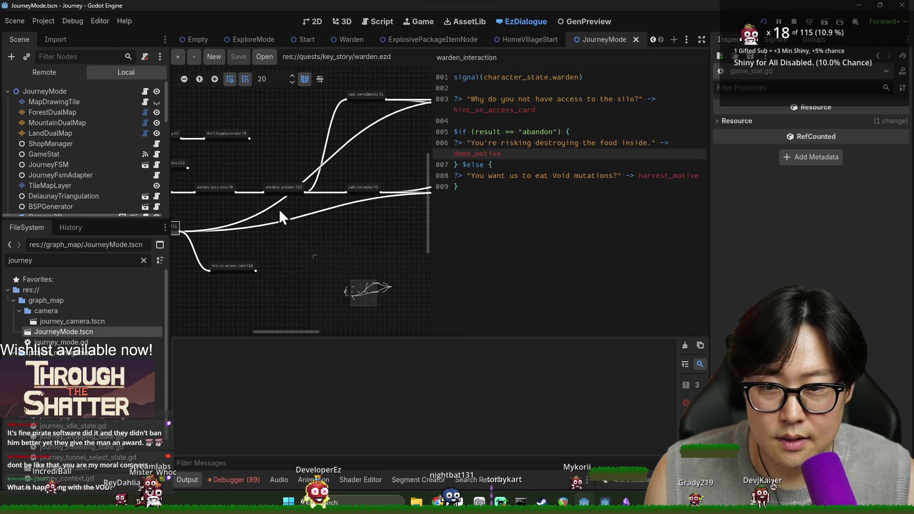
- Move warden_interaction left and hint_on_access_card below it, then save the graph
{"action": "scroll", "coordinate": [339, 209], "scroll_direction": "down", "scroll_amount": 3}
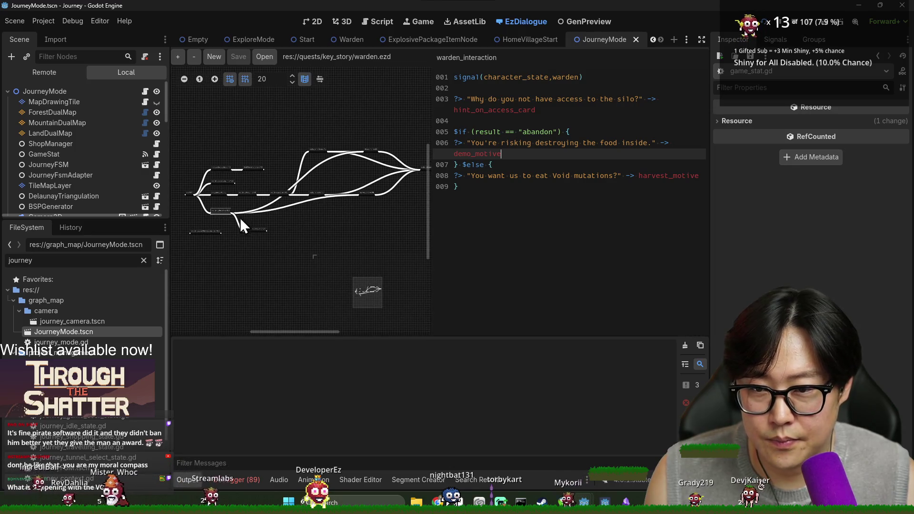
{"action": "scroll", "coordinate": [297, 213], "scroll_direction": "up", "scroll_amount": 5}
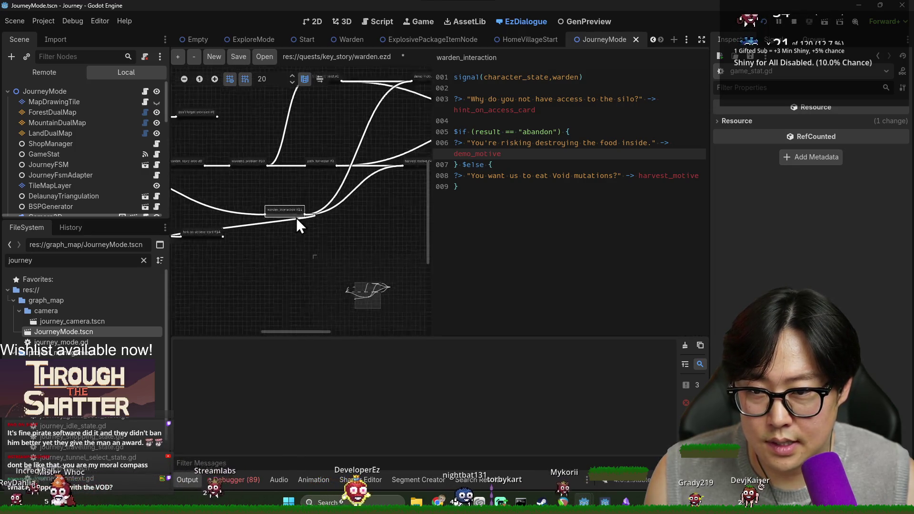
{"action": "mouse_move", "coordinate": [310, 206]}
{"action": "left_mouse_down"}
{"action": "mouse_move", "coordinate": [330, 200]}
{"action": "mouse_move", "coordinate": [240, 202]}
{"action": "left_mouse_up"}
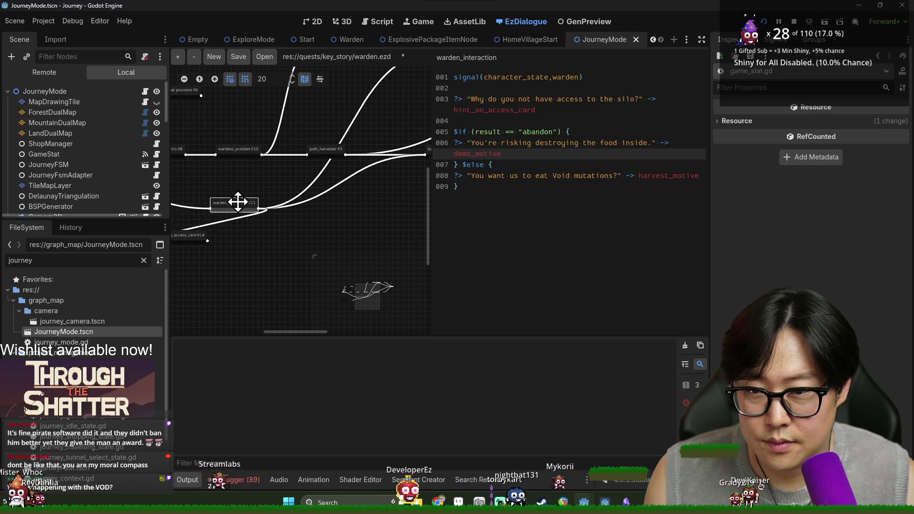
{"action": "mouse_move", "coordinate": [305, 196]}
{"action": "left_mouse_down"}
{"action": "mouse_move", "coordinate": [387, 218]}
{"action": "mouse_move", "coordinate": [247, 213]}
{"action": "mouse_move", "coordinate": [351, 196]}
{"action": "mouse_move", "coordinate": [350, 188]}
{"action": "left_mouse_up"}
{"action": "key", "text": "ctrl+s"}
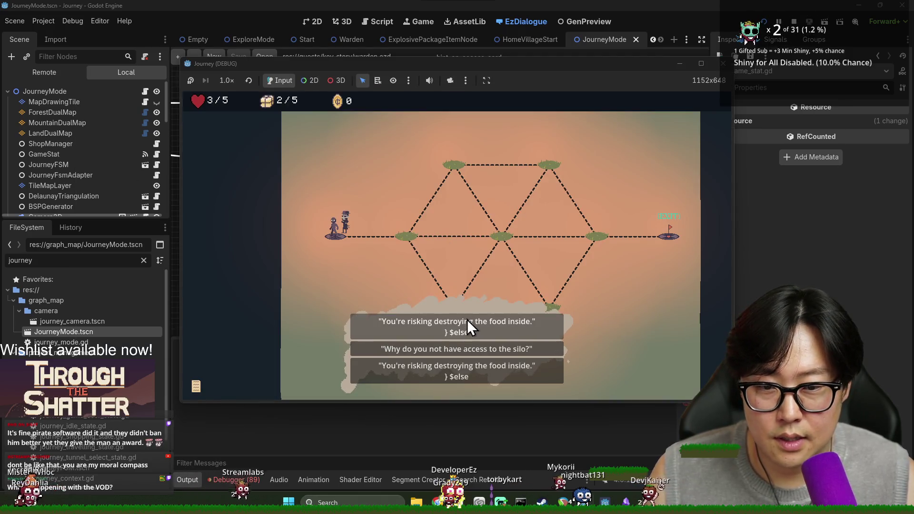
- Run the game, click through the Warden's updated replies, reload it, and return to the editor
{"action": "left_click", "coordinate": [466, 319]}
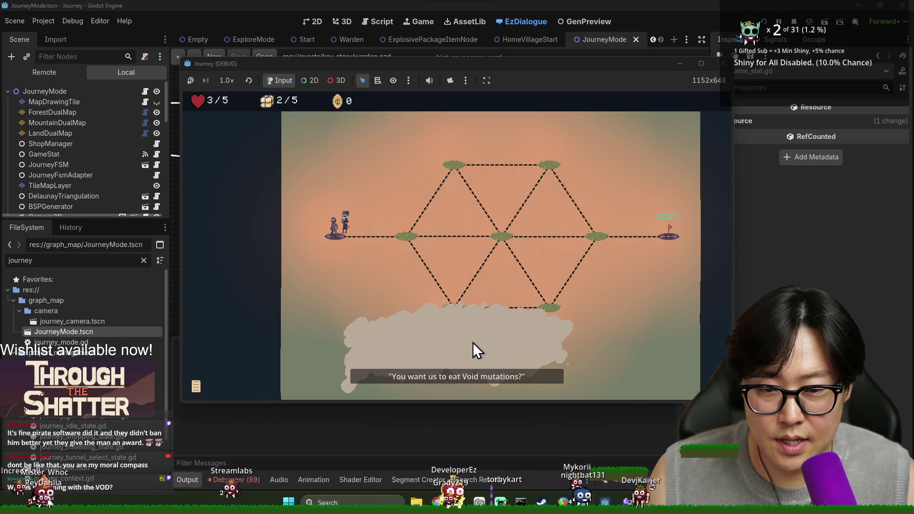
{"action": "left_click", "coordinate": [488, 373]}
{"action": "left_click", "coordinate": [480, 376]}
{"action": "left_click", "coordinate": [484, 377]}
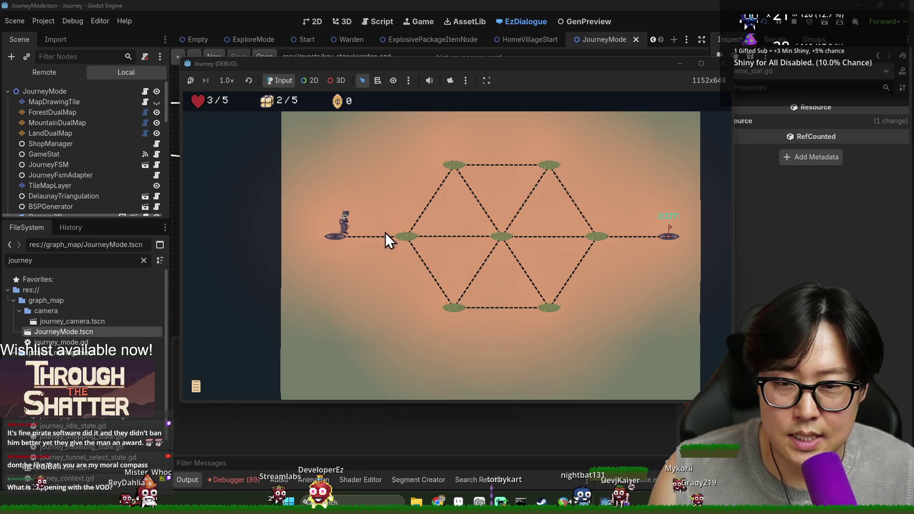
{"action": "left_click", "coordinate": [765, 21]}
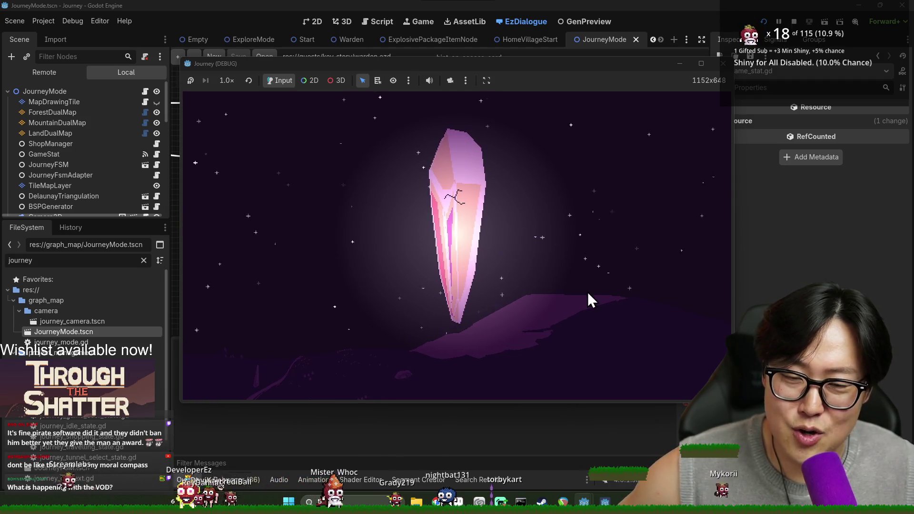
{"action": "left_click", "coordinate": [145, 260]}
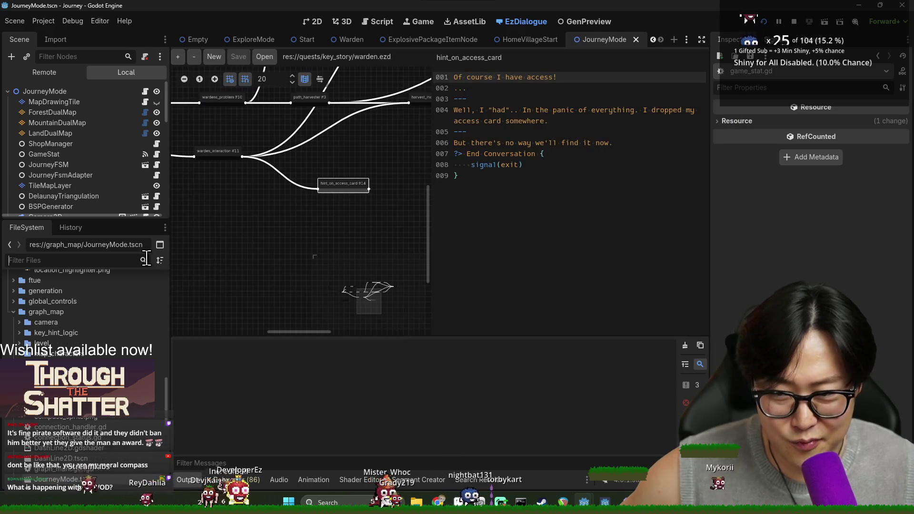
- Back in the running game, dismiss the opening lines and walk to the bottom node and exit
{"action": "key", "text": "alt+Tab"}
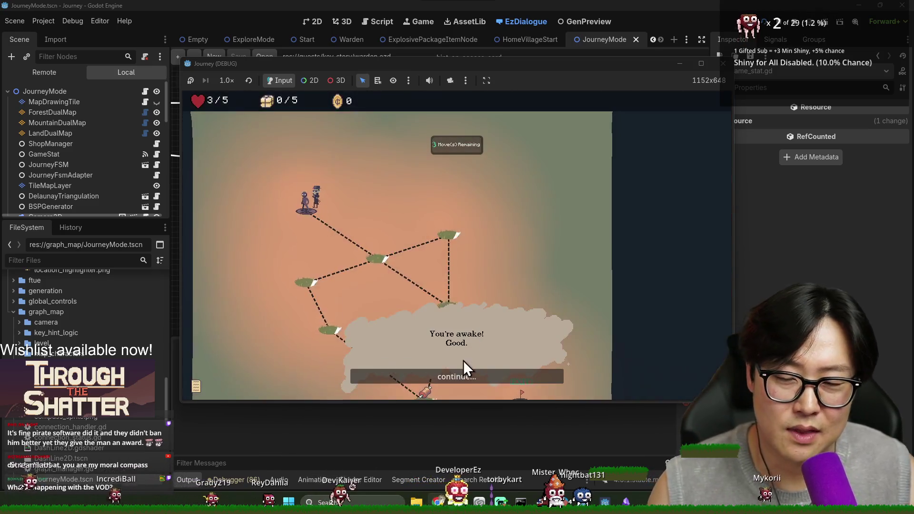
{"action": "left_click", "coordinate": [469, 376]}
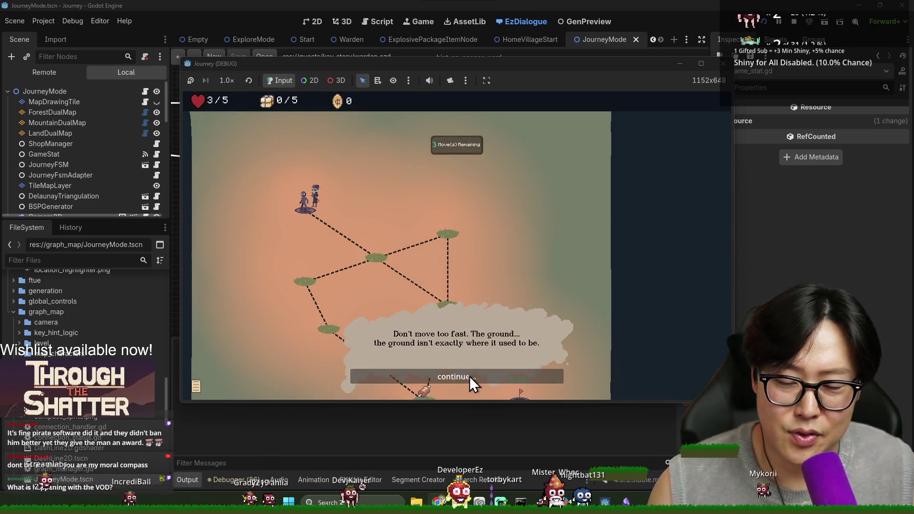
{"action": "left_click", "coordinate": [466, 376]}
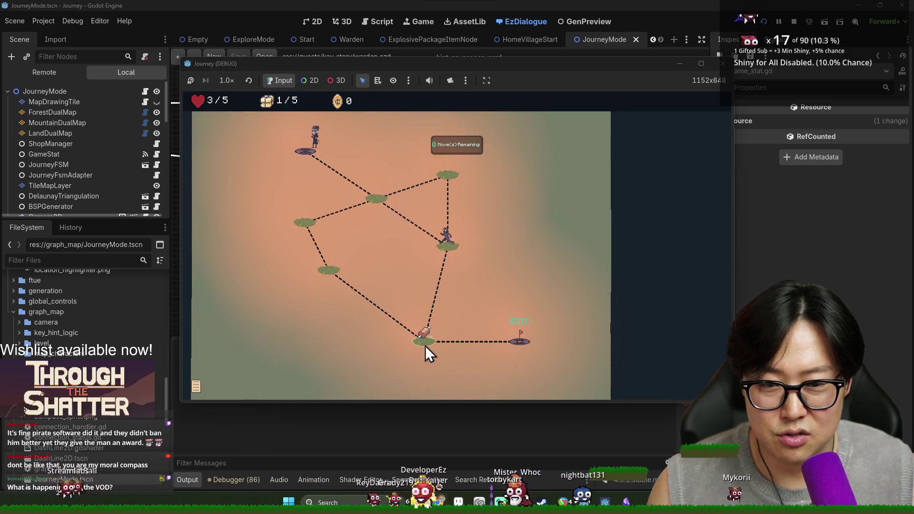
{"action": "left_click", "coordinate": [425, 346]}
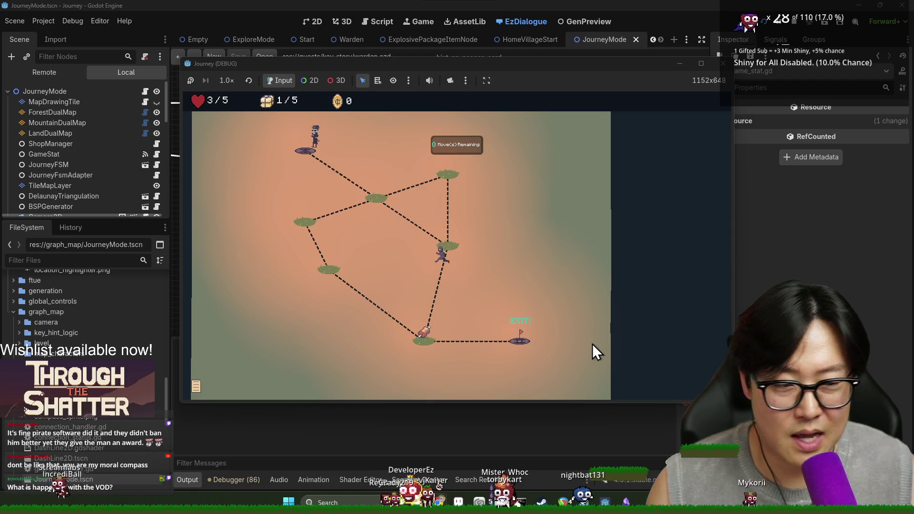
{"action": "left_click", "coordinate": [518, 342]}
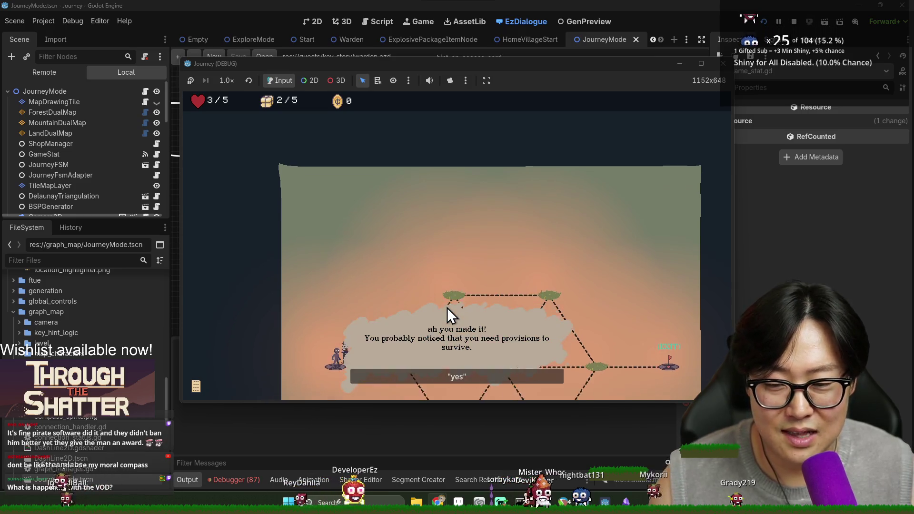
- Talk through the Warden's greeting, answer 'I'll bring back what I can', end the conversation, and close the game
{"action": "left_click", "coordinate": [462, 375]}
{"action": "left_click", "coordinate": [461, 380]}
{"action": "left_click", "coordinate": [461, 376]}
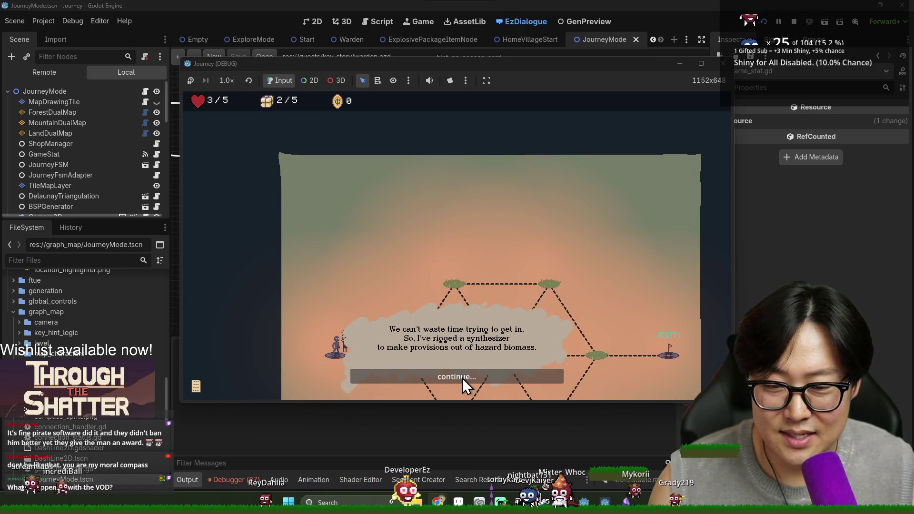
{"action": "left_click", "coordinate": [461, 378]}
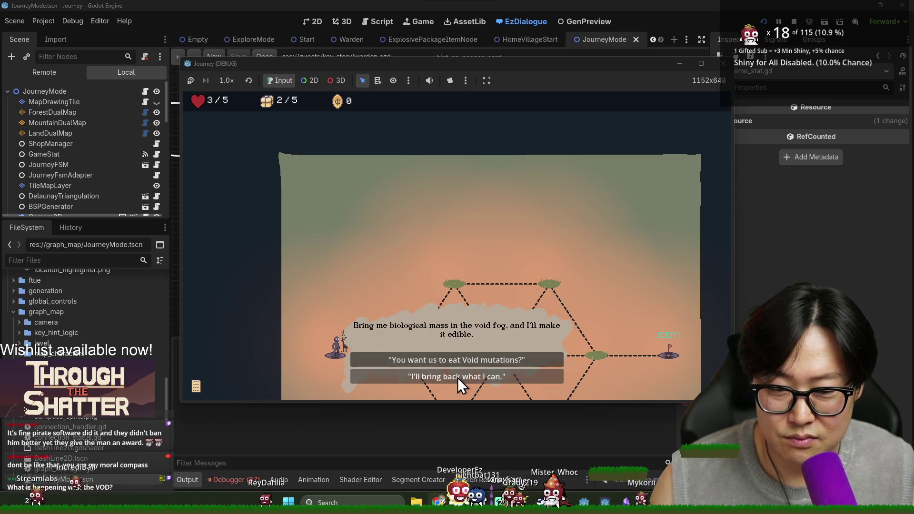
{"action": "left_click", "coordinate": [441, 380]}
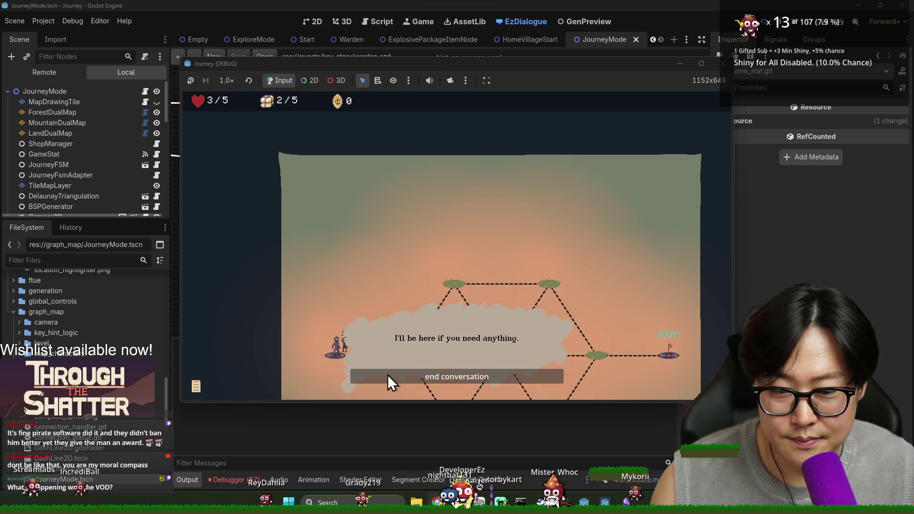
{"action": "left_click", "coordinate": [386, 376]}
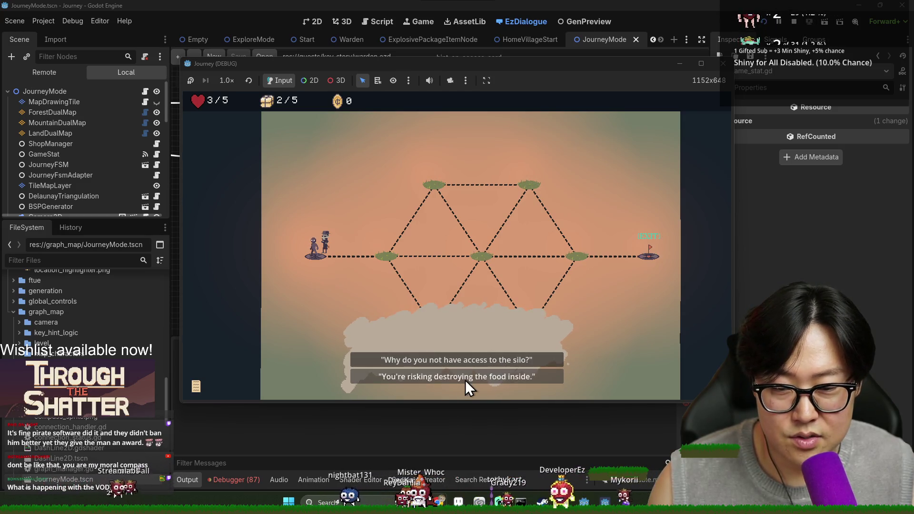
{"action": "key", "text": "F8"}
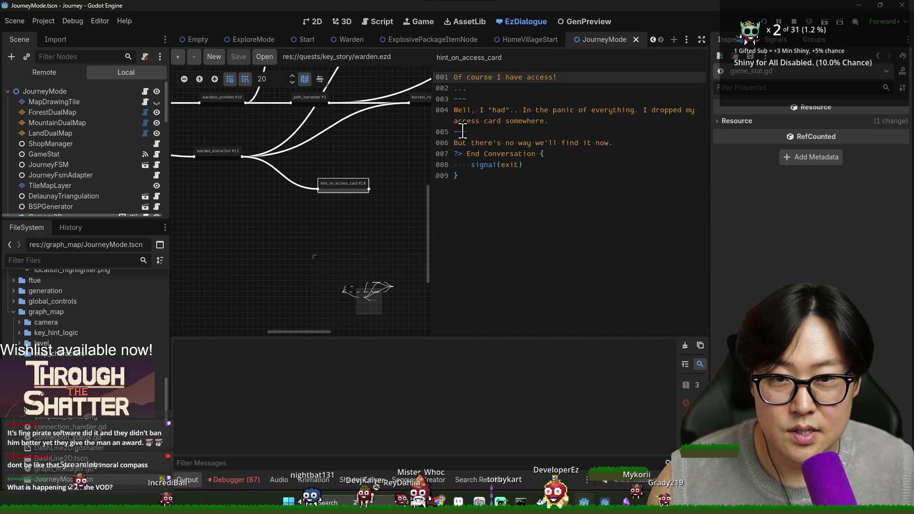
- Bring the start of the dialogue tree into view and open the warden_interaction node's script
{"action": "left_click_drag", "start_coordinate": [276, 159], "coordinate": [328, 164]}
{"action": "left_click", "coordinate": [281, 146]}
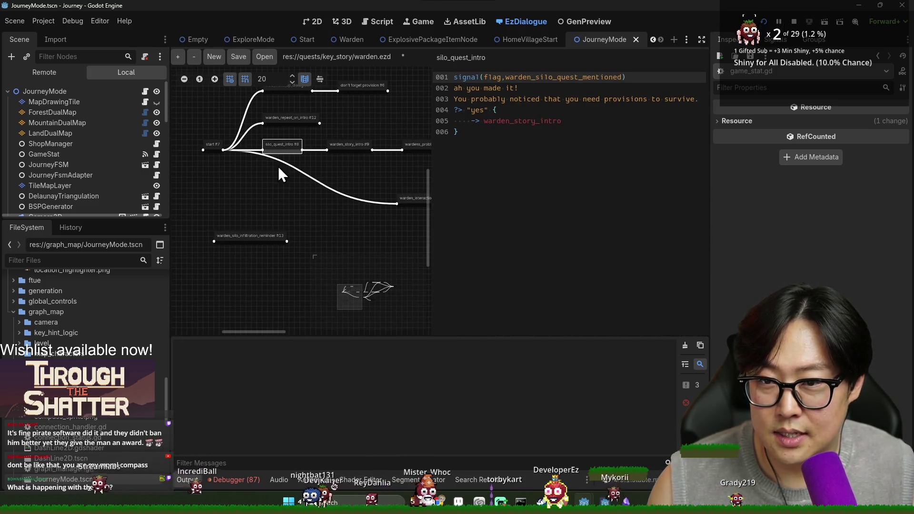
{"action": "scroll", "coordinate": [210, 148], "scroll_direction": "up", "scroll_amount": 2}
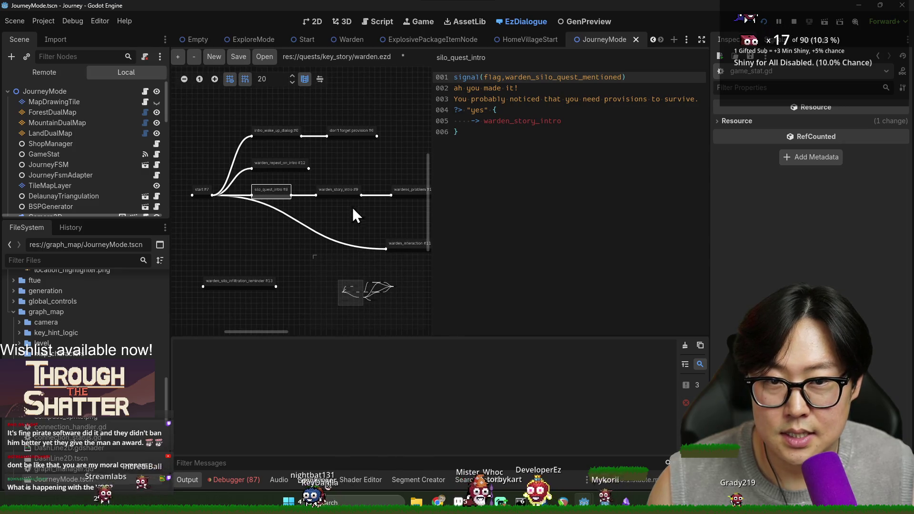
{"action": "left_click", "coordinate": [402, 245]}
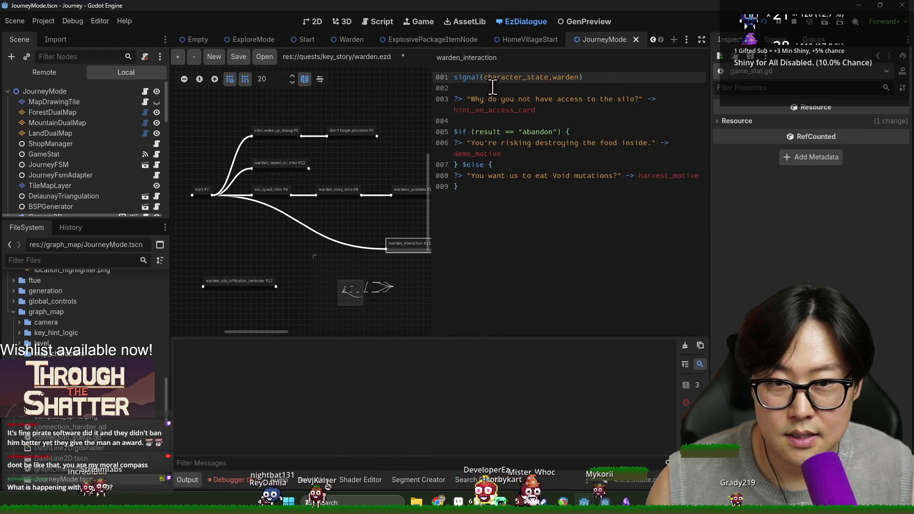
- Insert a new line beginning 'What is it?' after the signal line, then save and run the game
{"action": "key", "text": "Return"}
{"action": "key", "text": "Return"}
{"action": "key", "text": "Up"}
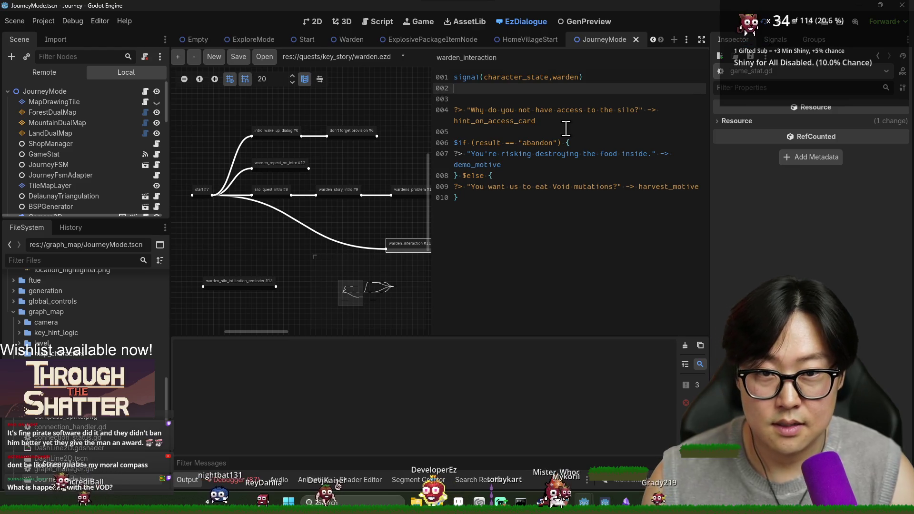
{"action": "type", "text": "What is it?"}
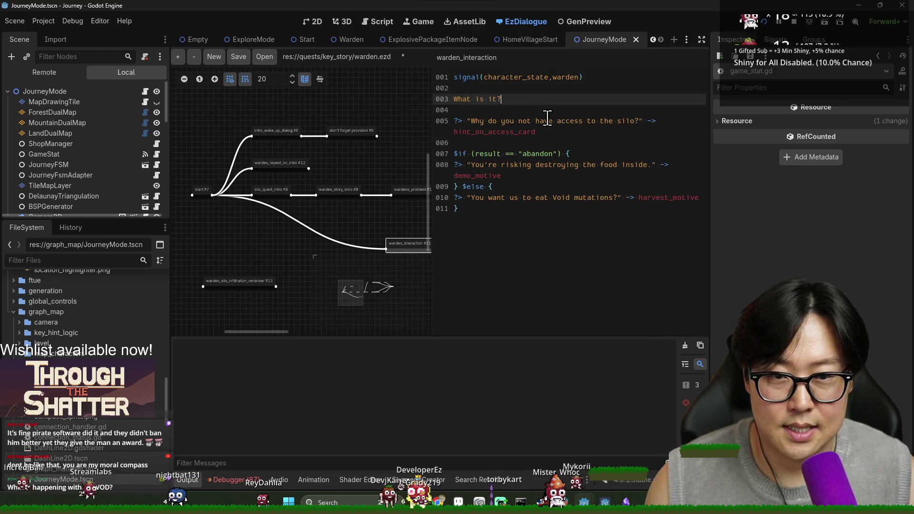
{"action": "key", "text": "F5"}
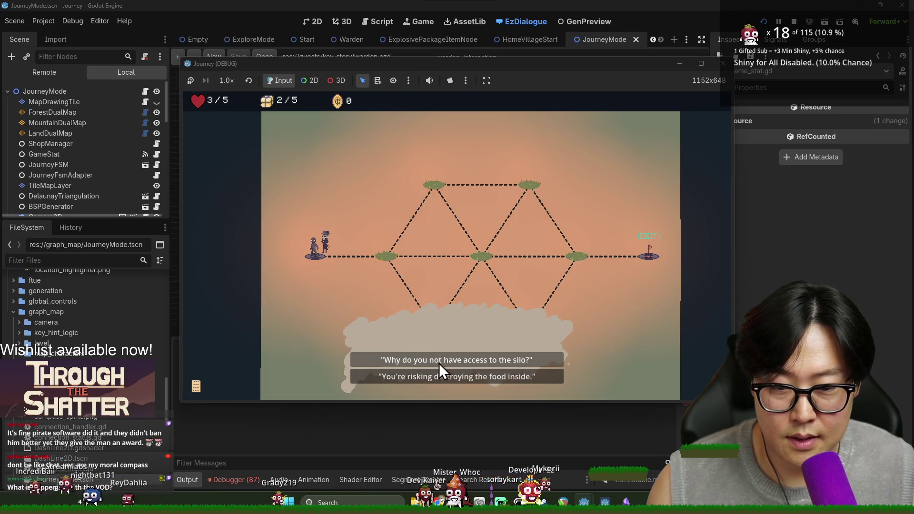
- Stop the game, put the caret on blank line 004, and run the game again
{"action": "key", "text": "F8"}
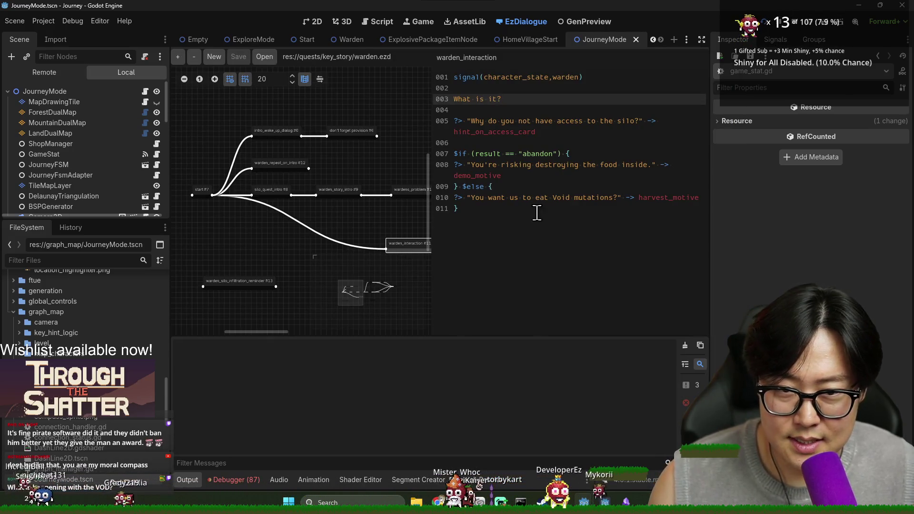
{"action": "left_click", "coordinate": [512, 165]}
{"action": "left_click", "coordinate": [508, 110]}
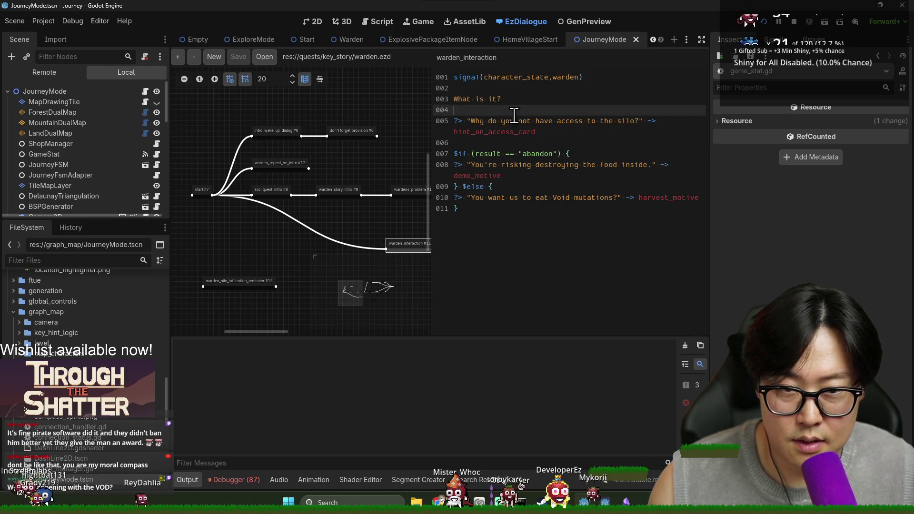
{"action": "key", "text": "F5"}
- Ask why the Warden lacks silo access and follow his replies to the end of the conversation
{"action": "left_click", "coordinate": [488, 358]}
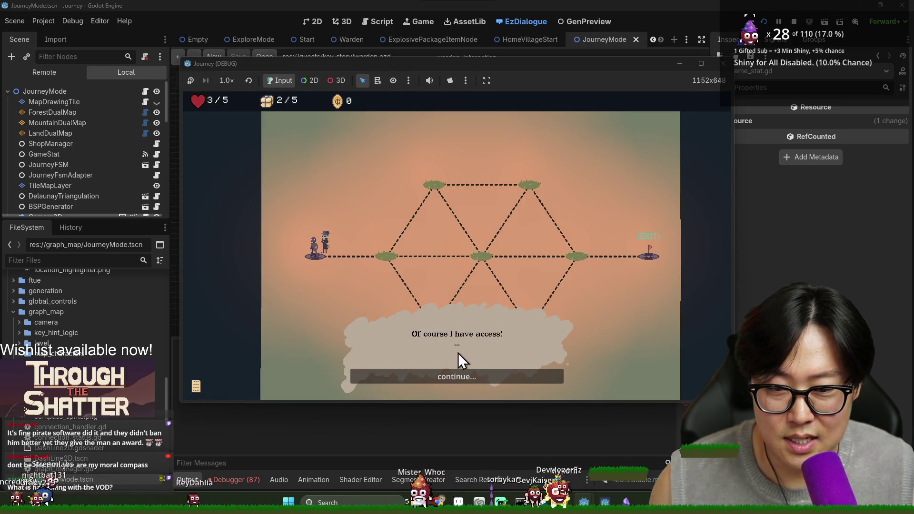
{"action": "left_click", "coordinate": [490, 377]}
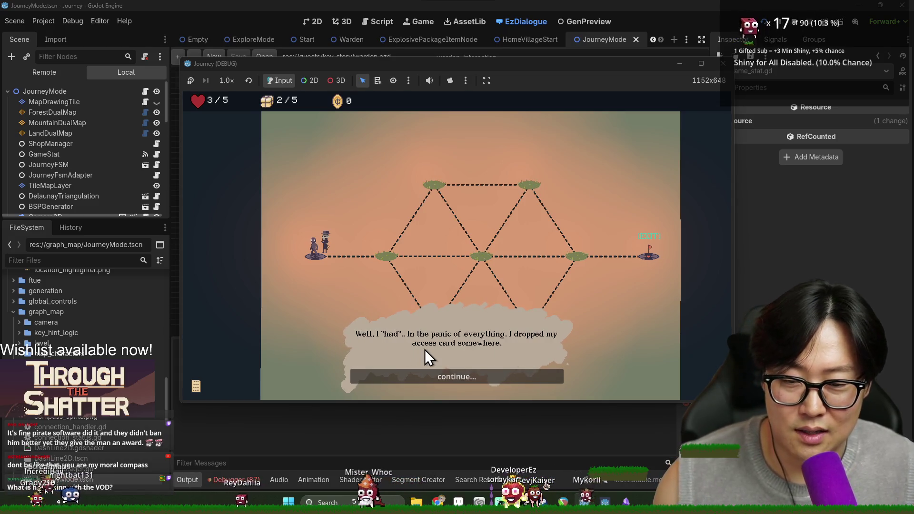
{"action": "left_click", "coordinate": [472, 376]}
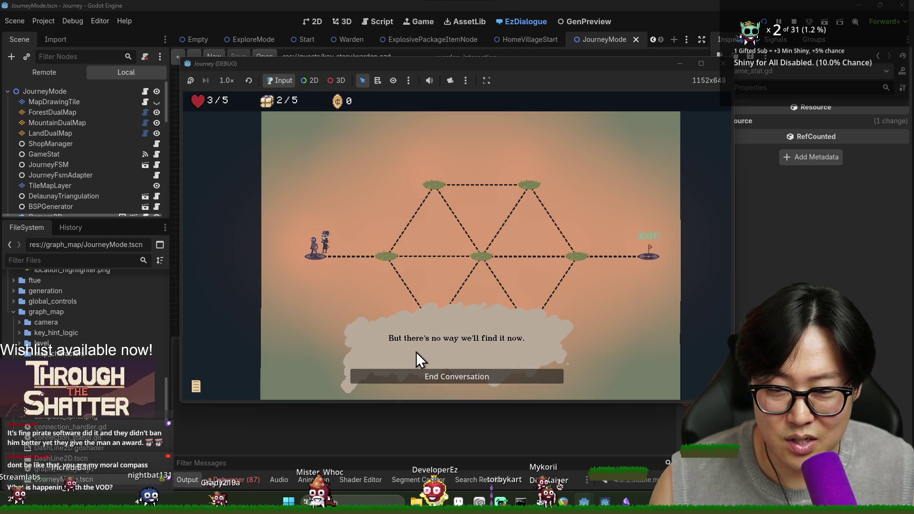
{"action": "left_click", "coordinate": [494, 379]}
- Move the character to the first map node and toward the centre, then stop the game and save
{"action": "left_click", "coordinate": [376, 258]}
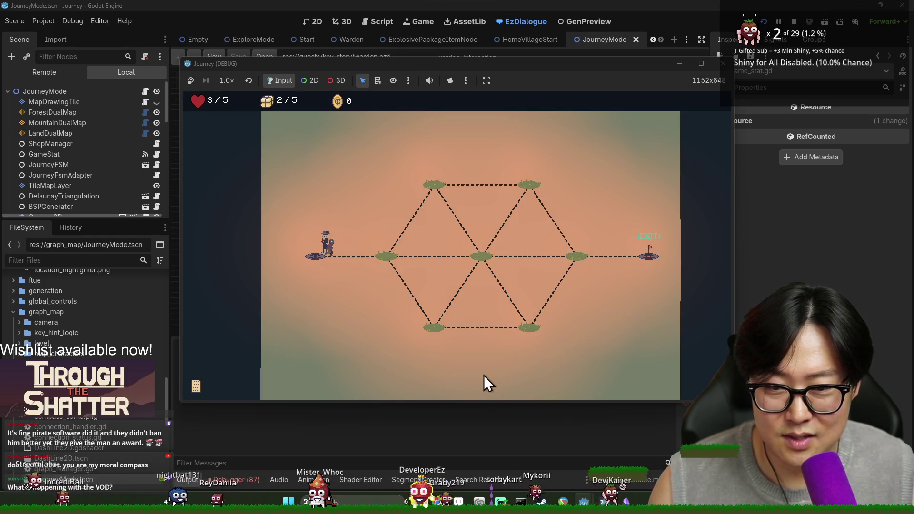
{"action": "left_click", "coordinate": [488, 258]}
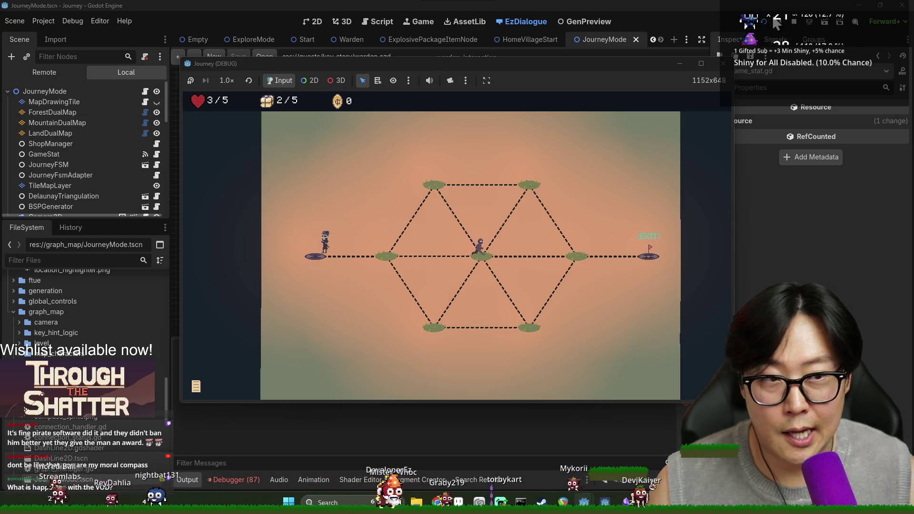
{"action": "left_click", "coordinate": [794, 22]}
{"action": "key", "text": "ctrl+s"}
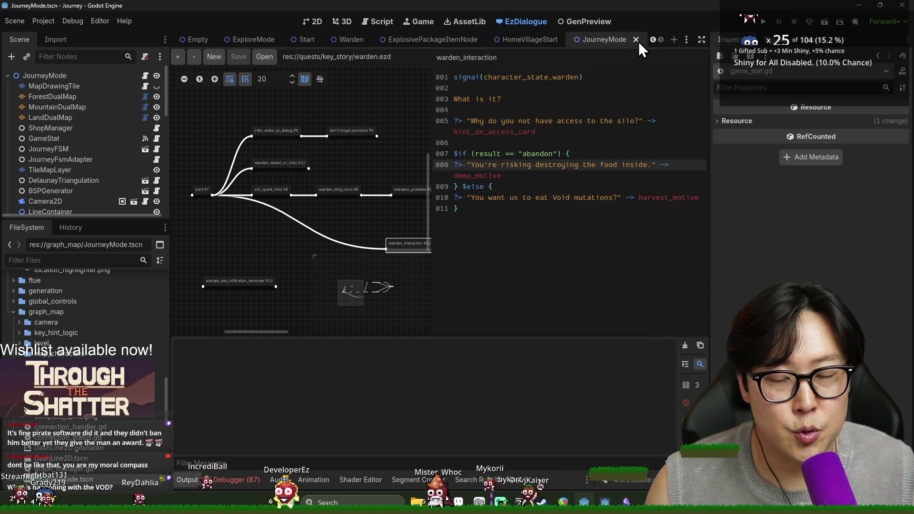
- Close the JourneyMode scene and open Warden.tscn by filtering the FileSystem for 'warden'
{"action": "left_click", "coordinate": [203, 193]}
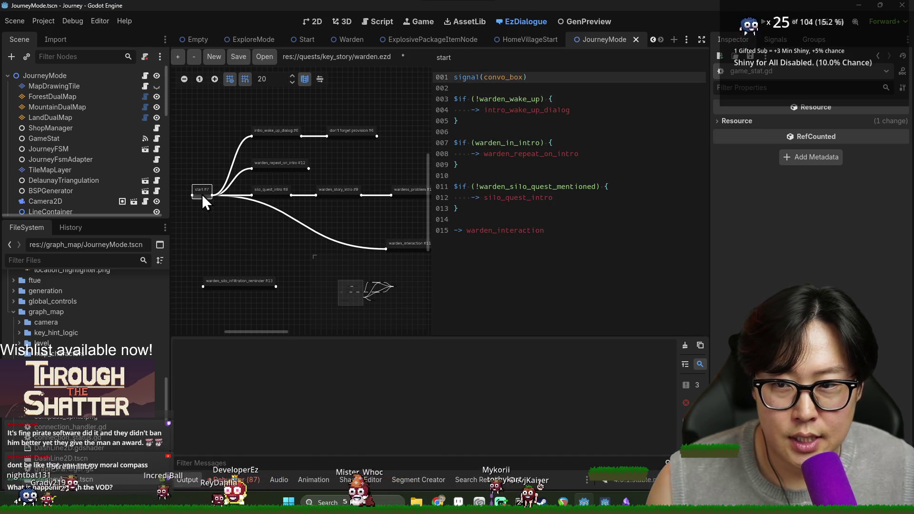
{"action": "left_click", "coordinate": [635, 39]}
{"action": "left_click", "coordinate": [86, 260]}
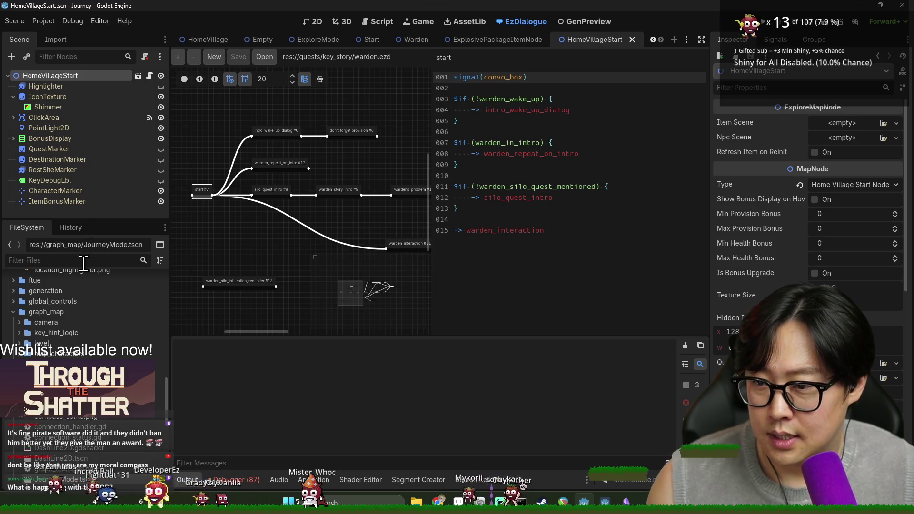
{"action": "type", "text": "warden"}
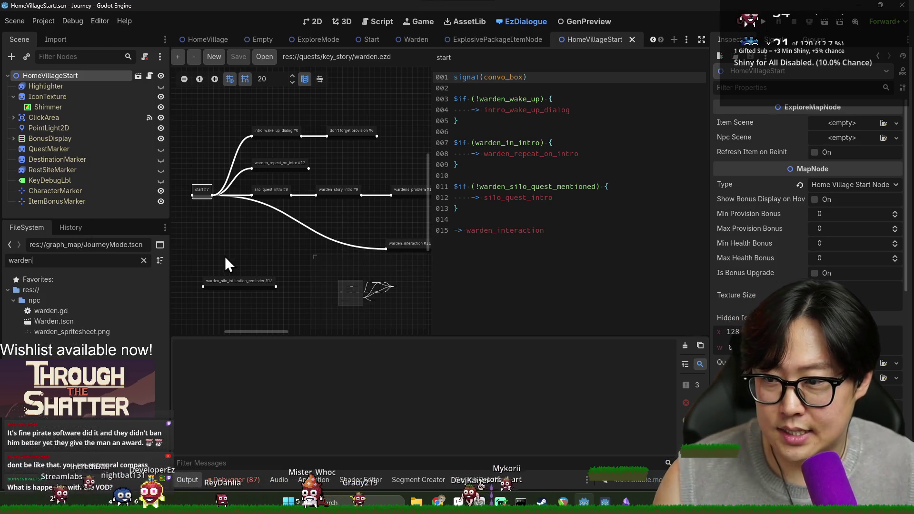
{"action": "double_click", "coordinate": [81, 322]}
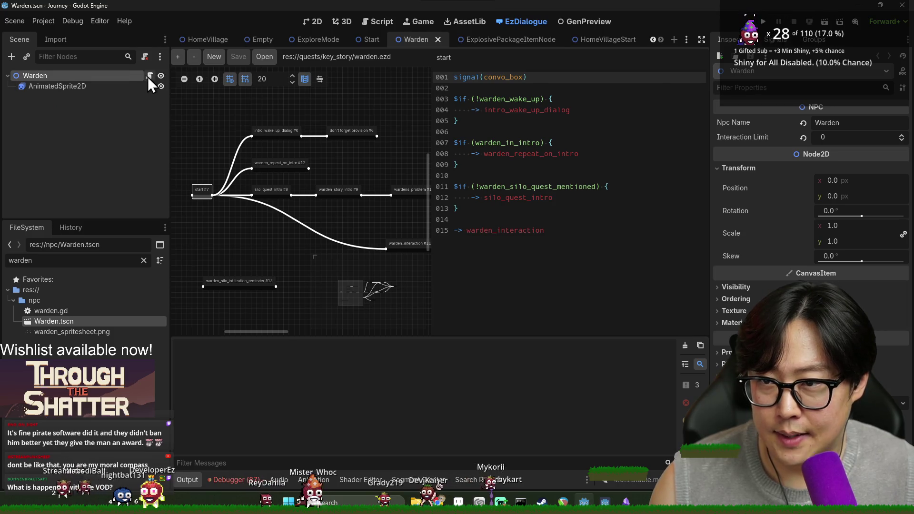
- Switch to the Warden's script and scroll through warden.gd
{"action": "left_click", "coordinate": [149, 76]}
{"action": "scroll", "coordinate": [310, 194], "scroll_direction": "down", "scroll_amount": 6}
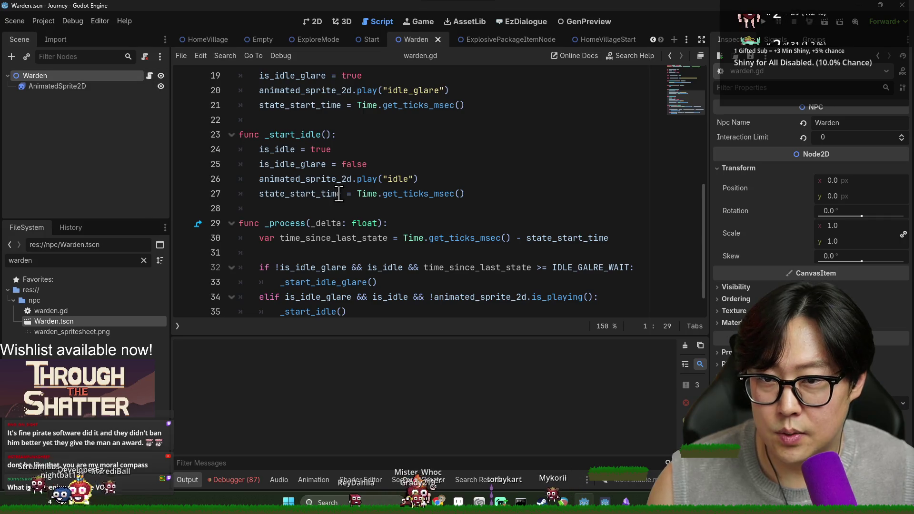
{"action": "scroll", "coordinate": [338, 194], "scroll_direction": "down", "scroll_amount": 1}
{"action": "scroll", "coordinate": [266, 153], "scroll_direction": "up", "scroll_amount": 4}
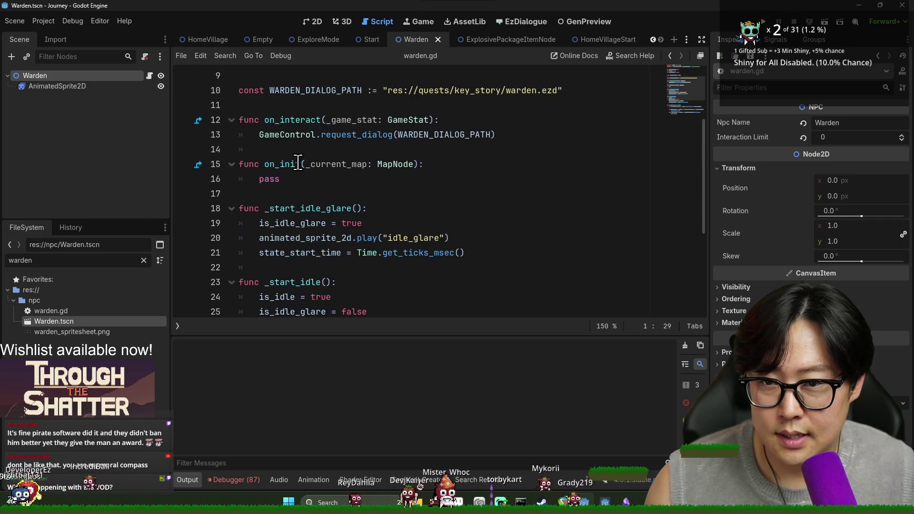
{"action": "scroll", "coordinate": [298, 164], "scroll_direction": "up", "scroll_amount": 3}
{"action": "scroll", "coordinate": [316, 195], "scroll_direction": "down", "scroll_amount": 3}
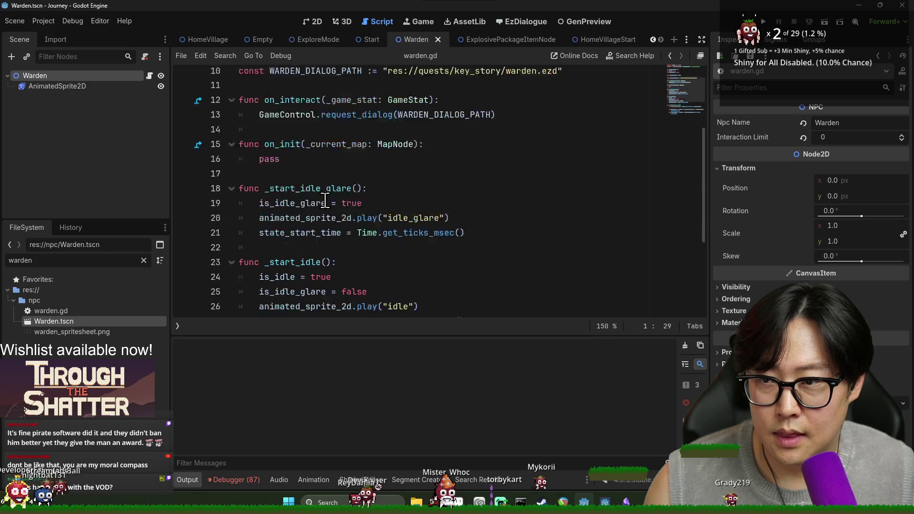
{"action": "scroll", "coordinate": [324, 201], "scroll_direction": "down", "scroll_amount": 4}
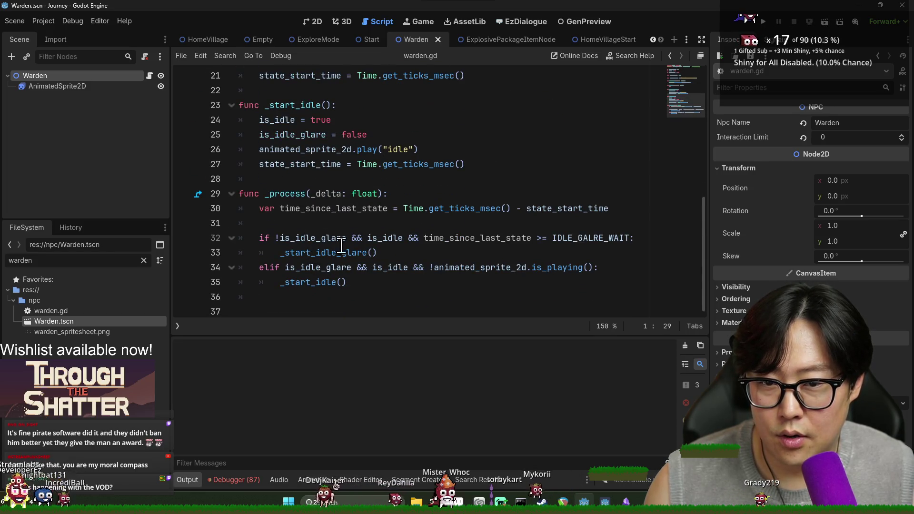
{"action": "scroll", "coordinate": [357, 243], "scroll_direction": "up", "scroll_amount": 4}
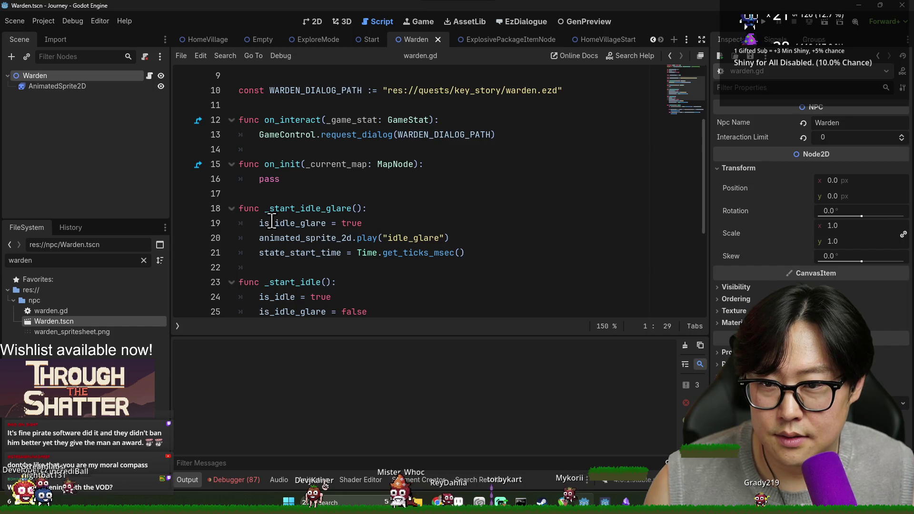
{"action": "scroll", "coordinate": [313, 217], "scroll_direction": "down", "scroll_amount": 4}
{"action": "scroll", "coordinate": [314, 200], "scroll_direction": "up", "scroll_amount": 7}
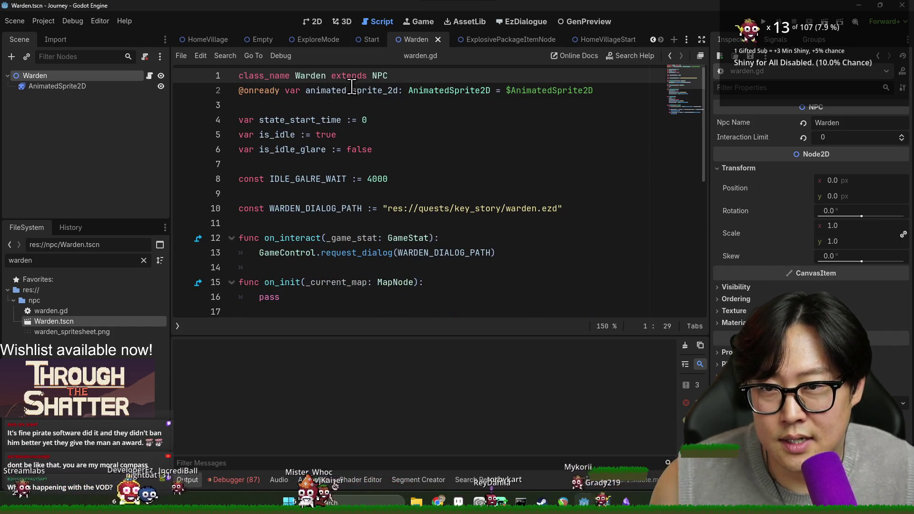
- Copy on_interact from npc.gd, find it in warden.gd, and start a new line inside it
{"action": "left_click", "coordinate": [380, 76], "text": "ctrl"}
{"action": "double_click", "coordinate": [345, 179]}
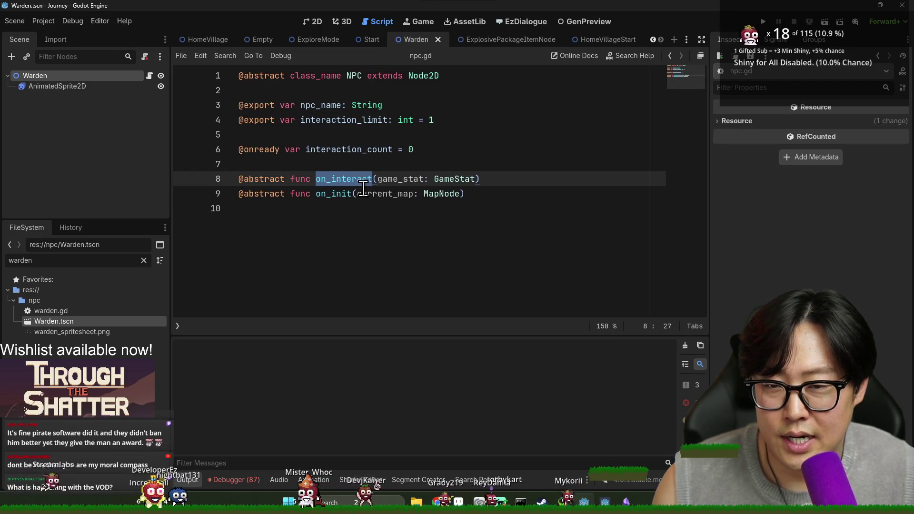
{"action": "key", "text": "ctrl+c"}
{"action": "key", "text": "alt+Left"}
{"action": "key", "text": "ctrl+f"}
{"action": "key", "text": "ctrl+v"}
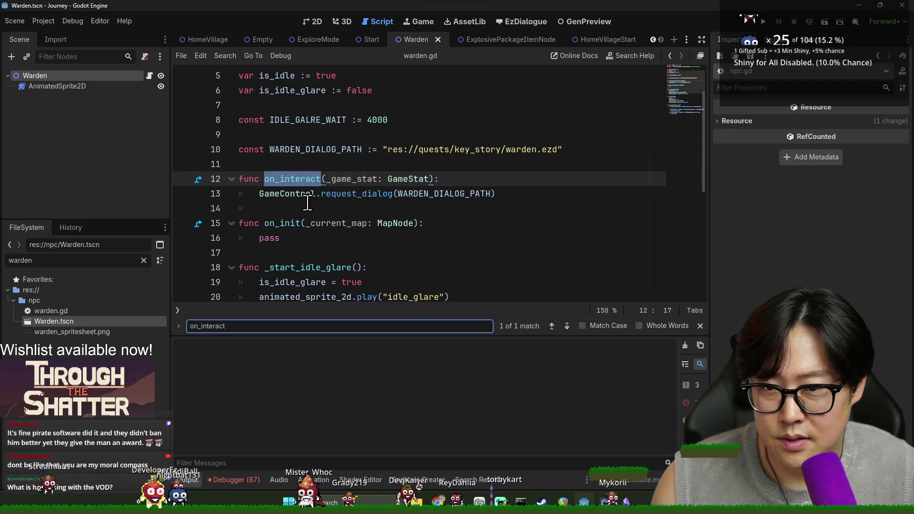
{"action": "scroll", "coordinate": [300, 184], "scroll_direction": "down", "scroll_amount": 1}
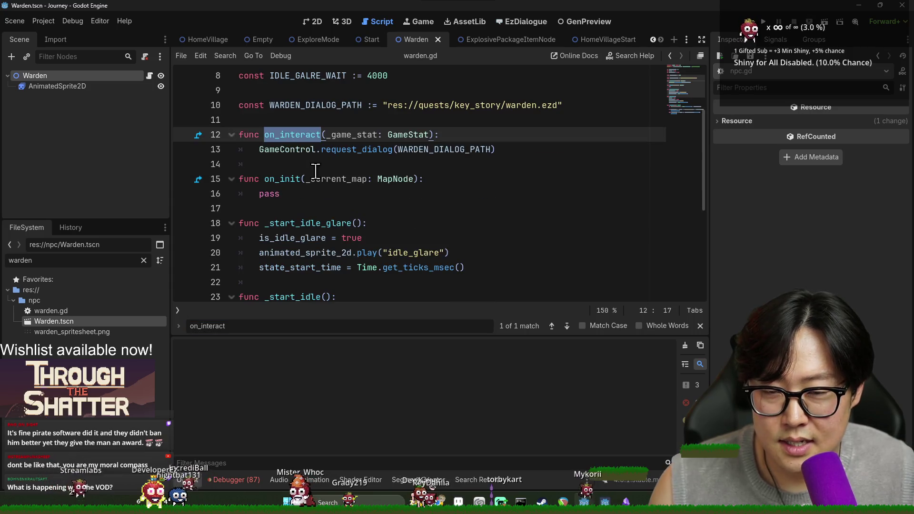
{"action": "left_click", "coordinate": [481, 137]}
{"action": "key", "text": "Return"}
- Type CameraControl.camera. in on_interact, choose zoom_in() from the suggestions, and jump to its definition in camera.gd
{"action": "type", "text": "Camera"}
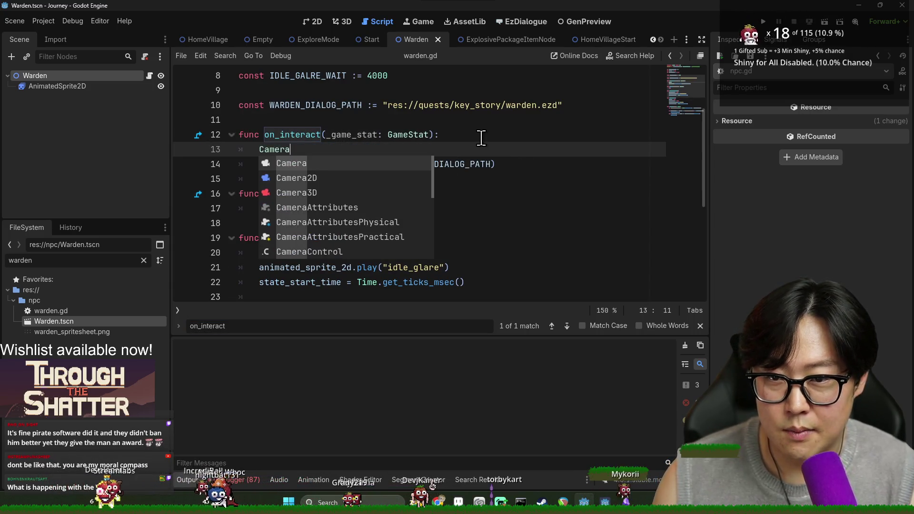
{"action": "type", "text": "Control."}
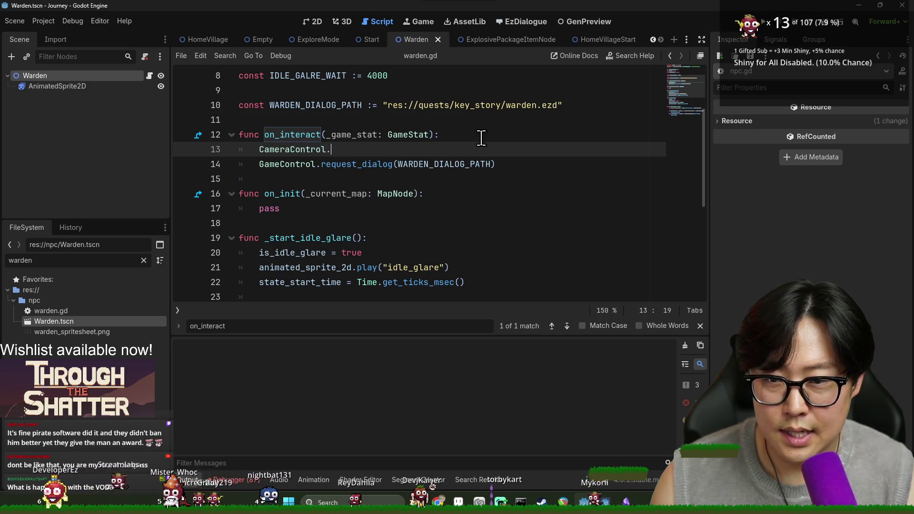
{"action": "type", "text": "center_c"}
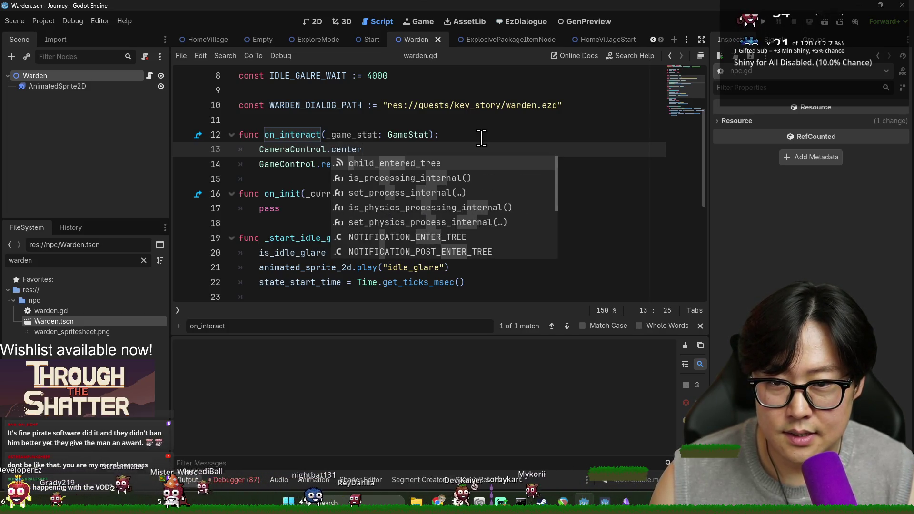
{"action": "key", "text": "BackSpace"}
{"action": "key", "text": "BackSpace"}
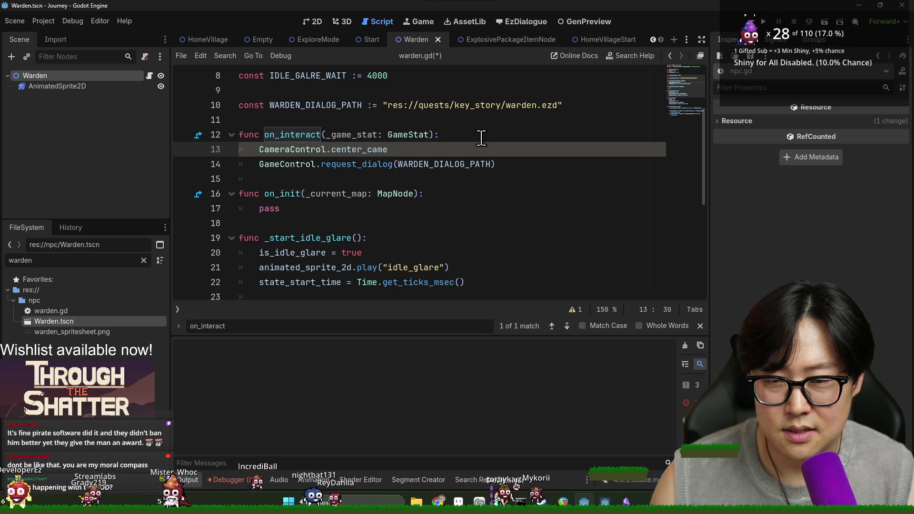
{"action": "type", "text": "lly"}
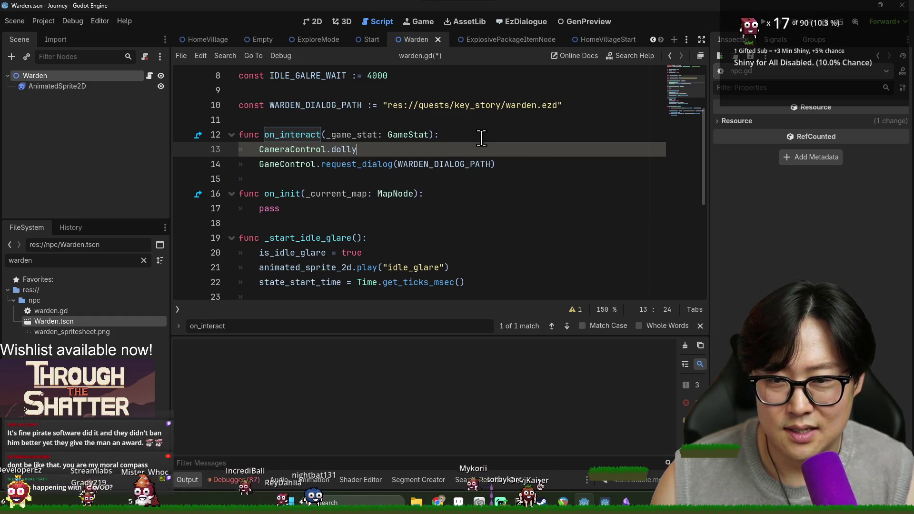
{"action": "type", "text": "amera."}
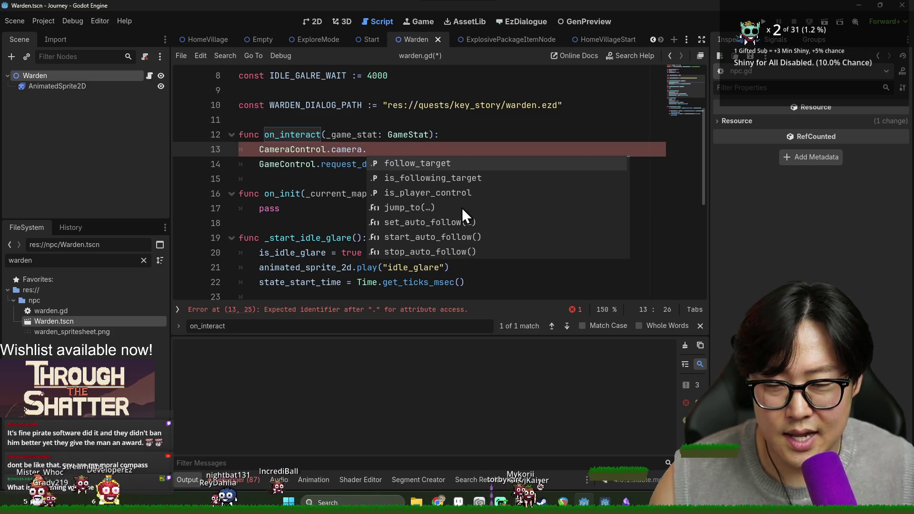
{"action": "scroll", "coordinate": [429, 200], "scroll_direction": "down", "scroll_amount": 3}
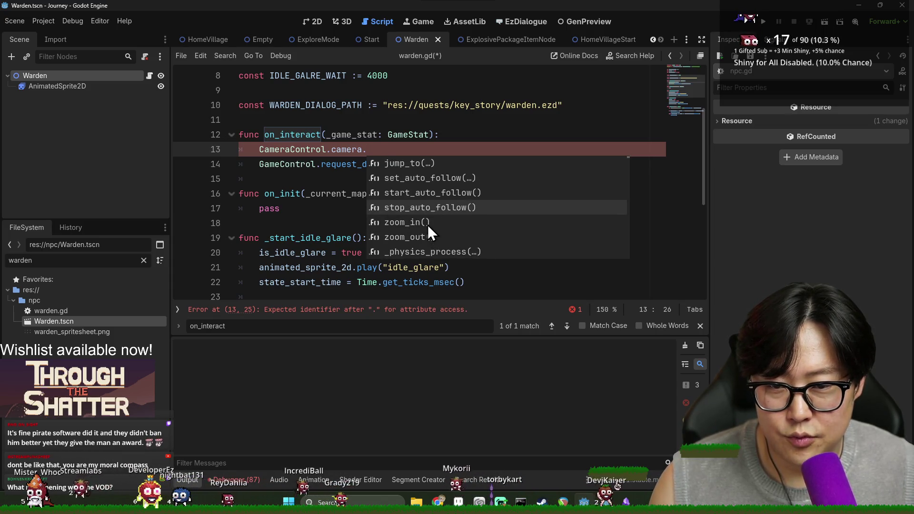
{"action": "left_click", "coordinate": [426, 222]}
{"action": "left_click", "coordinate": [377, 149]}
{"action": "left_click", "coordinate": [378, 150], "text": "ctrl"}
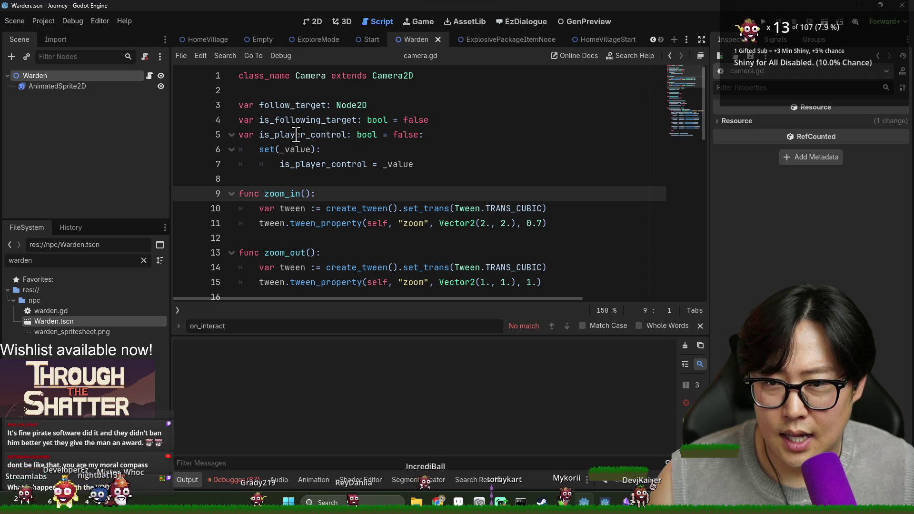
- Review camera.gd's follow_target variable and its set_auto_follow and start_auto_follow functions, then return to warden.gd
{"action": "left_click", "coordinate": [335, 212]}
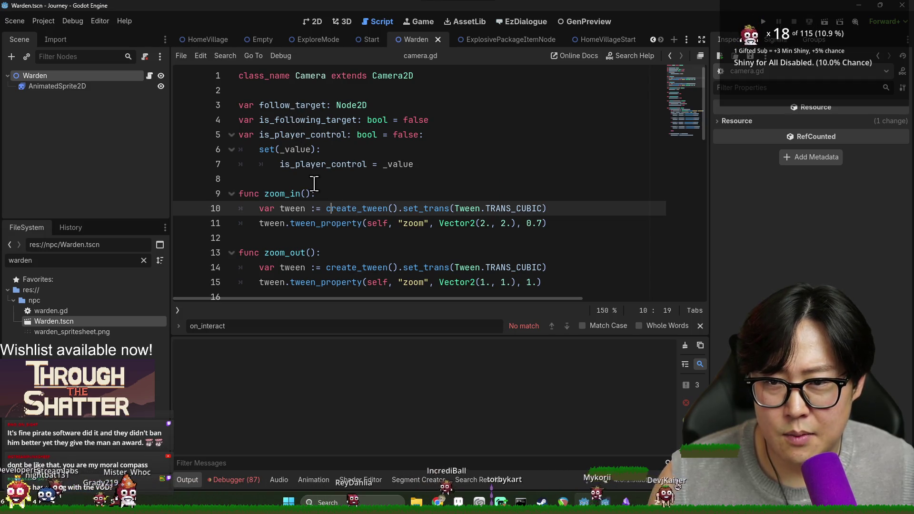
{"action": "double_click", "coordinate": [299, 123]}
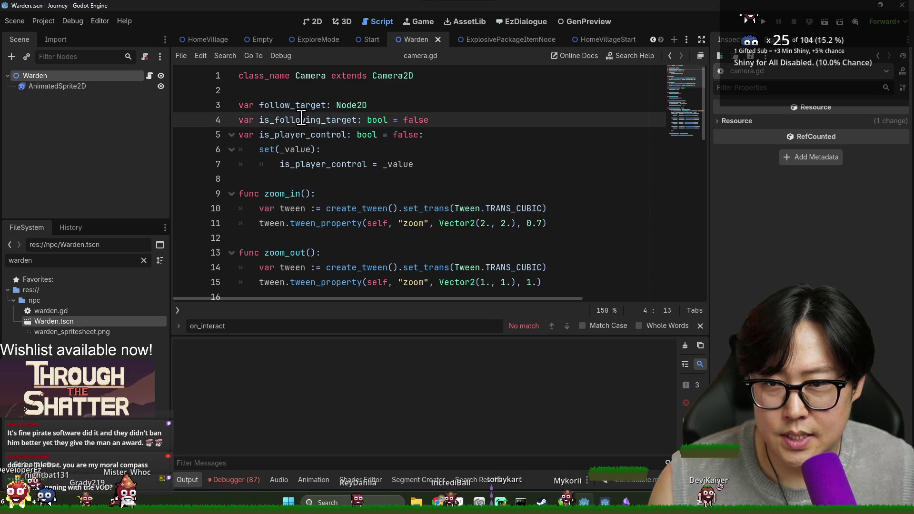
{"action": "double_click", "coordinate": [295, 106]}
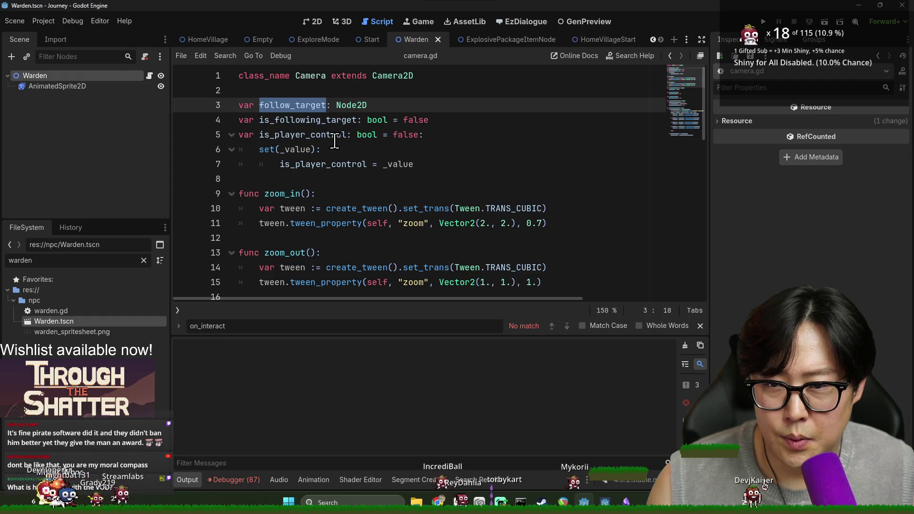
{"action": "scroll", "coordinate": [392, 179], "scroll_direction": "down", "scroll_amount": 4}
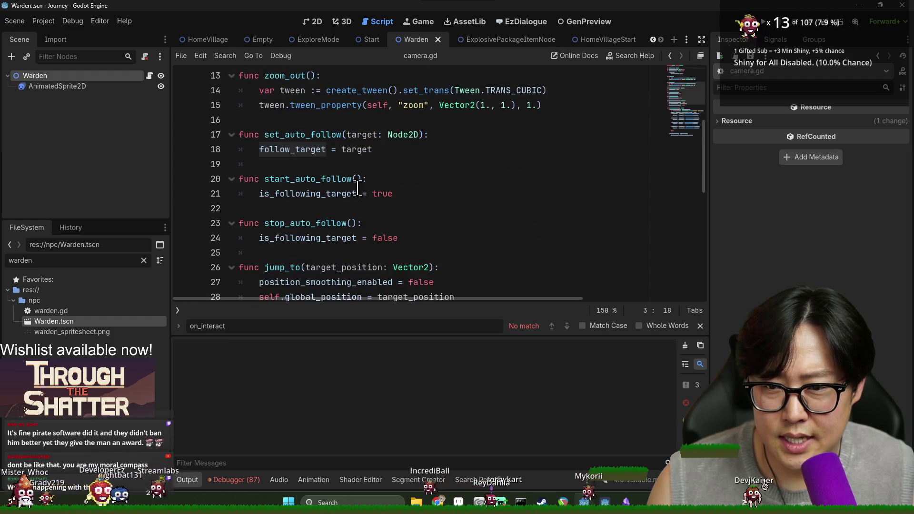
{"action": "left_click", "coordinate": [316, 179]}
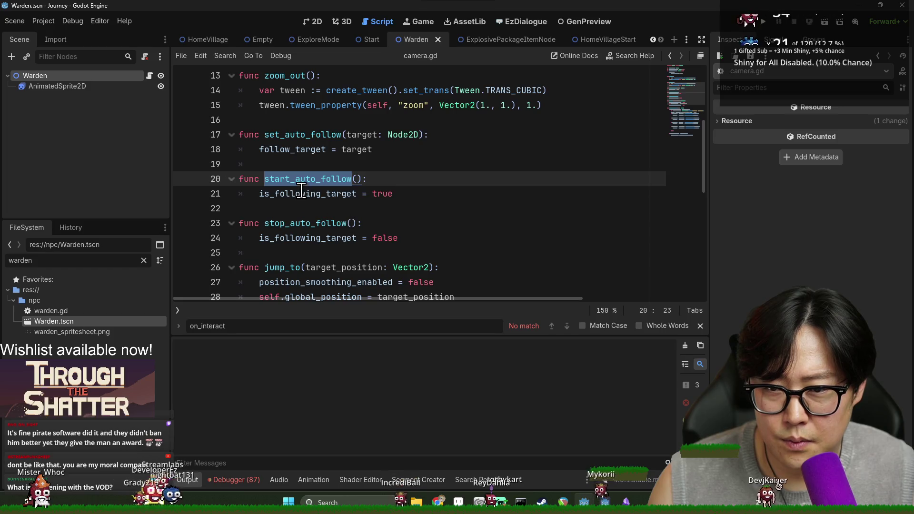
{"action": "double_click", "coordinate": [301, 193]}
{"action": "double_click", "coordinate": [303, 179]}
{"action": "double_click", "coordinate": [299, 135]}
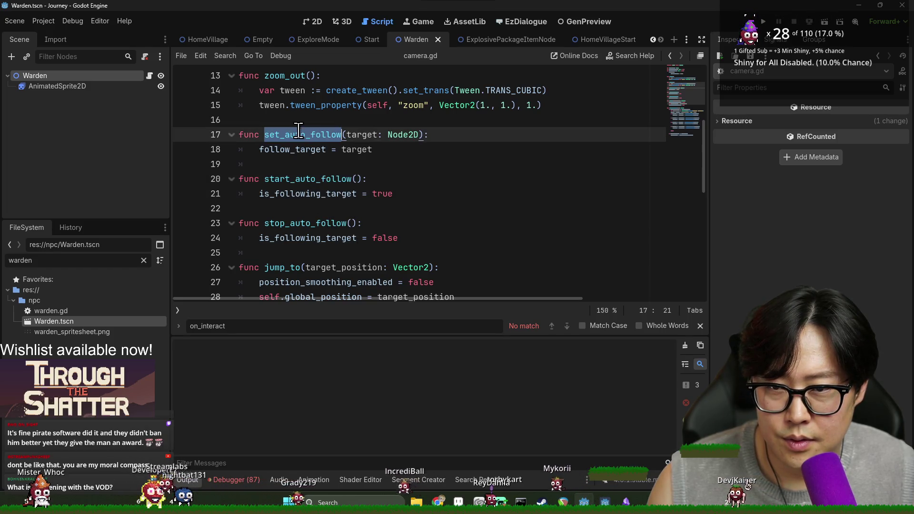
{"action": "left_click", "coordinate": [295, 147]}
{"action": "double_click", "coordinate": [296, 180]}
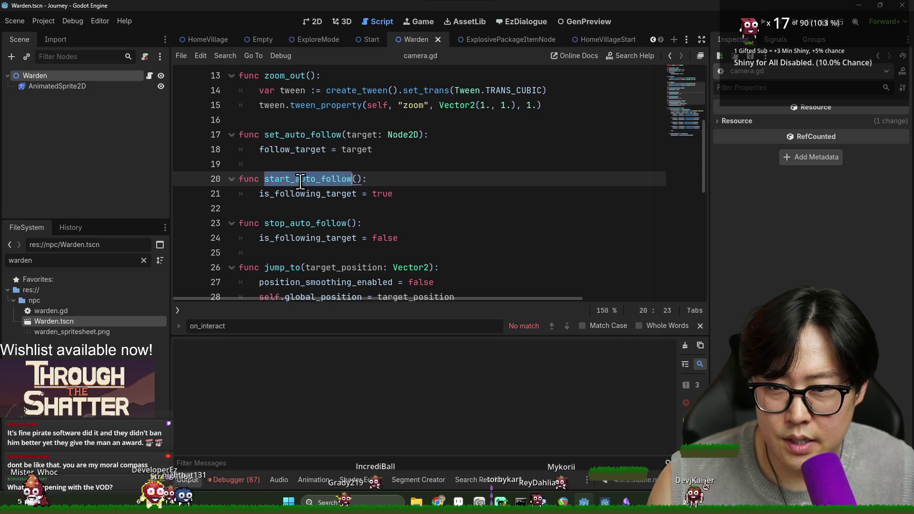
{"action": "key", "text": "alt+Left"}
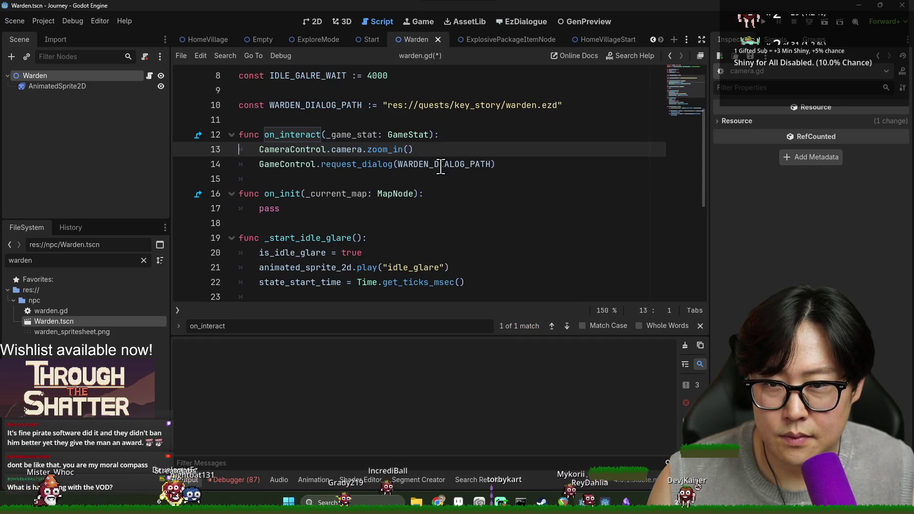
- Duplicate the CameraControl.camera.zoom_in() line and change the first copy to follow_target()
{"action": "key", "text": "Return"}
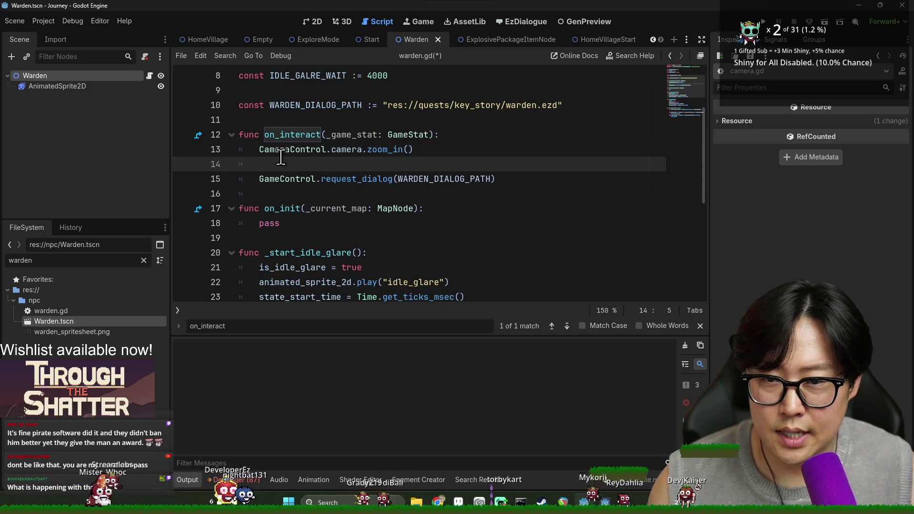
{"action": "key", "text": "Up"}
{"action": "left_click", "coordinate": [454, 135]}
{"action": "key", "text": "Down"}
{"action": "key", "text": "ctrl+shift+d"}
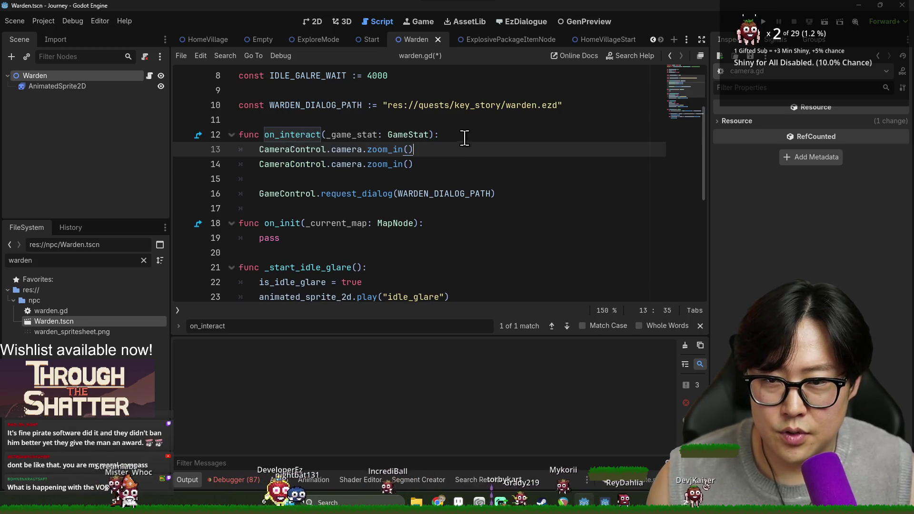
{"action": "double_click", "coordinate": [353, 149]}
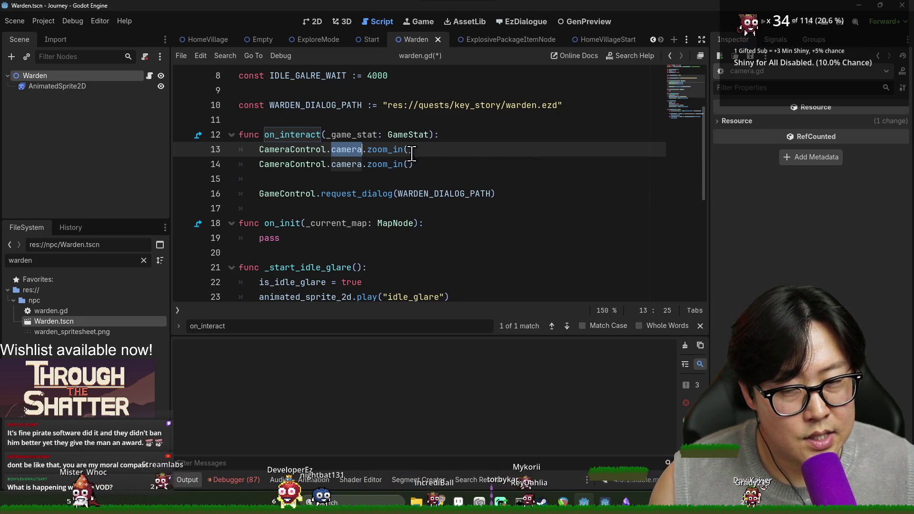
{"action": "key", "text": "Right"}
{"action": "key", "text": "ctrl+shift+Right"}
{"action": "key", "text": "BackSpace"}
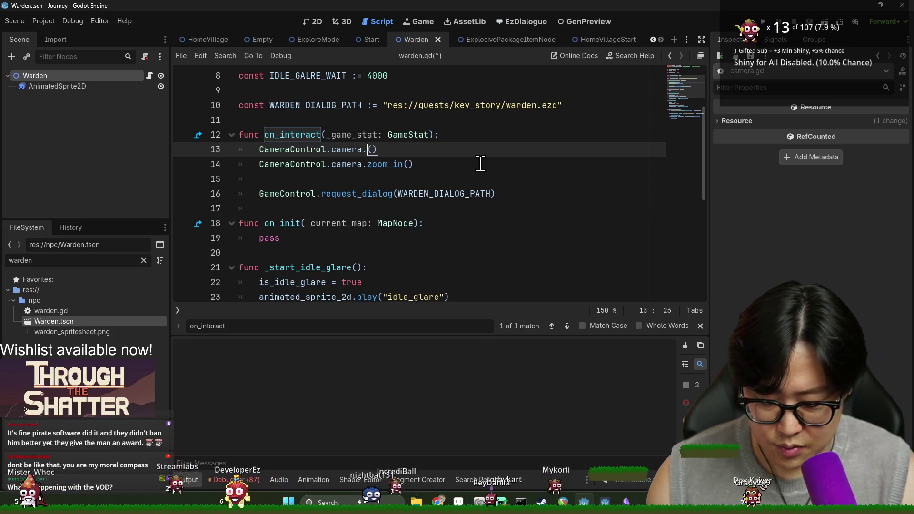
{"action": "type", "text": "fo"}
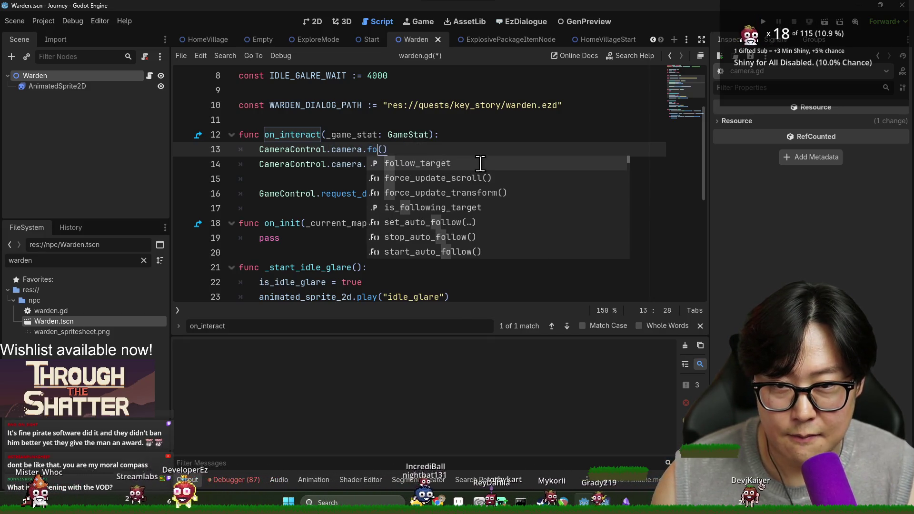
{"action": "key", "text": "Return"}
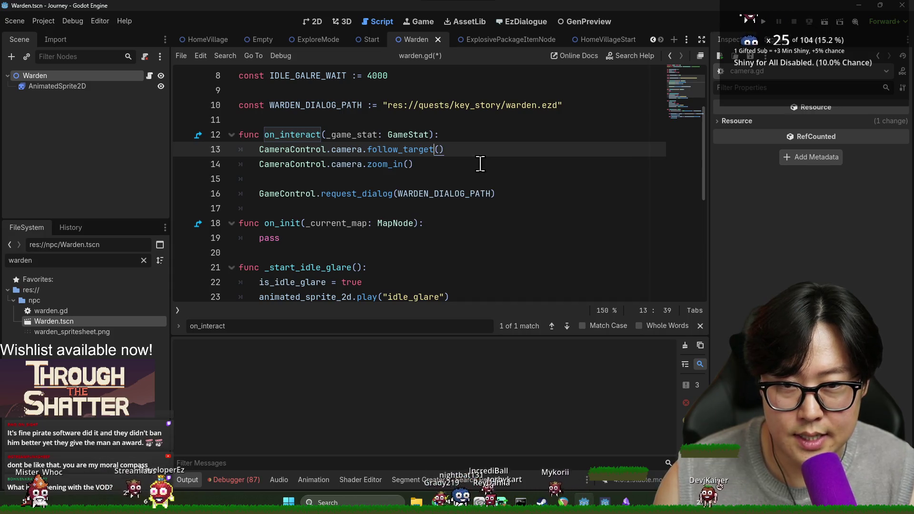
- Check camera.gd's definitions, finding set_auto_follow, then return to warden.gd
{"action": "left_click", "coordinate": [418, 150], "text": "ctrl"}
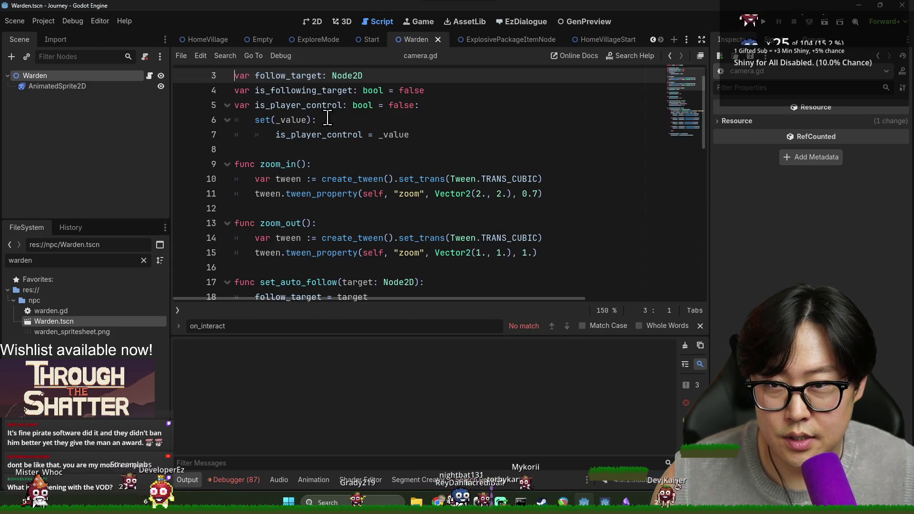
{"action": "scroll", "coordinate": [309, 175], "scroll_direction": "down", "scroll_amount": 3}
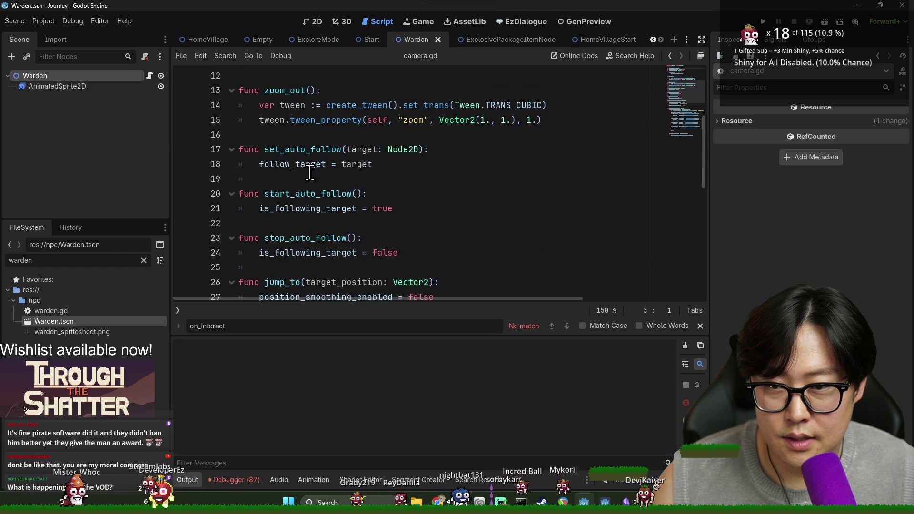
{"action": "double_click", "coordinate": [341, 149]}
{"action": "key", "text": "ctrl+c"}
{"action": "key", "text": "alt+Left"}
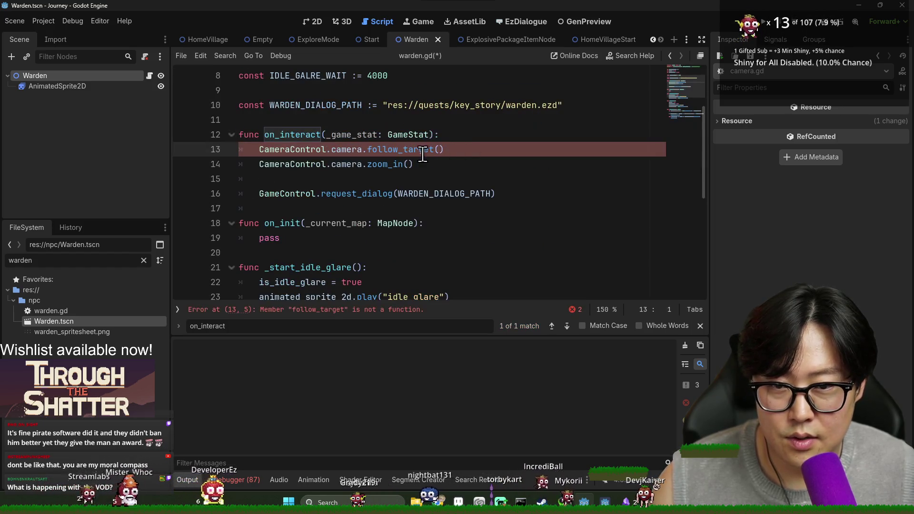
- Replace follow_target with set_auto_follow(self) and add CameraControl.camera.start_auto_follow() below it
{"action": "double_click", "coordinate": [421, 150]}
{"action": "key", "text": "ctrl+v"}
{"action": "key", "text": "Right"}
{"action": "type", "text": "self"}
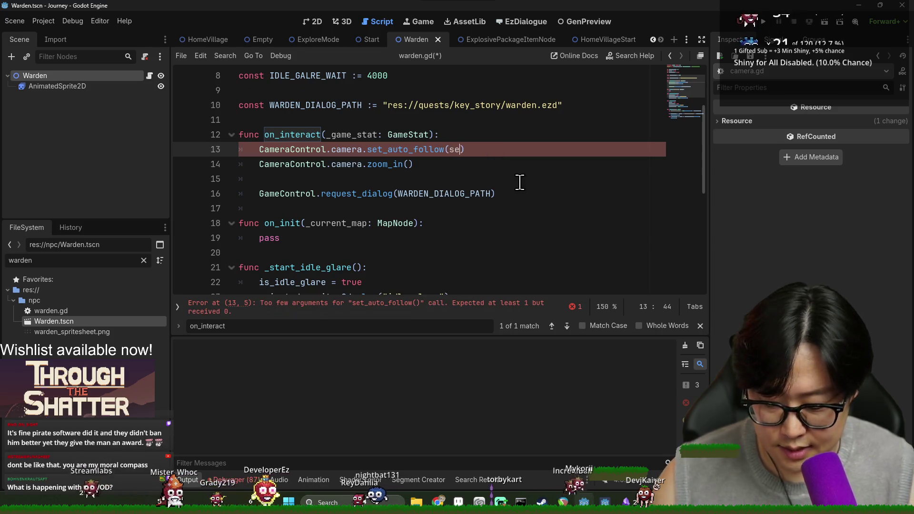
{"action": "key", "text": "End"}
{"action": "key", "text": "Return"}
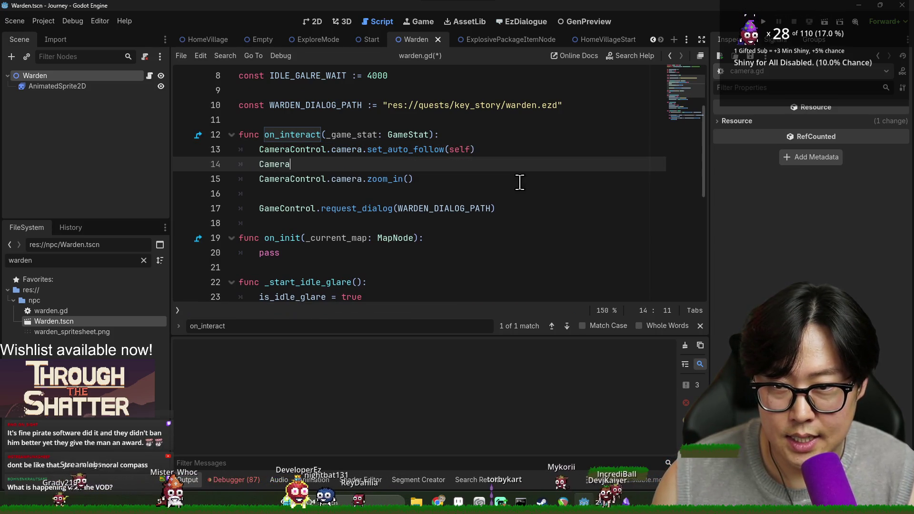
{"action": "double_click", "coordinate": [296, 164]}
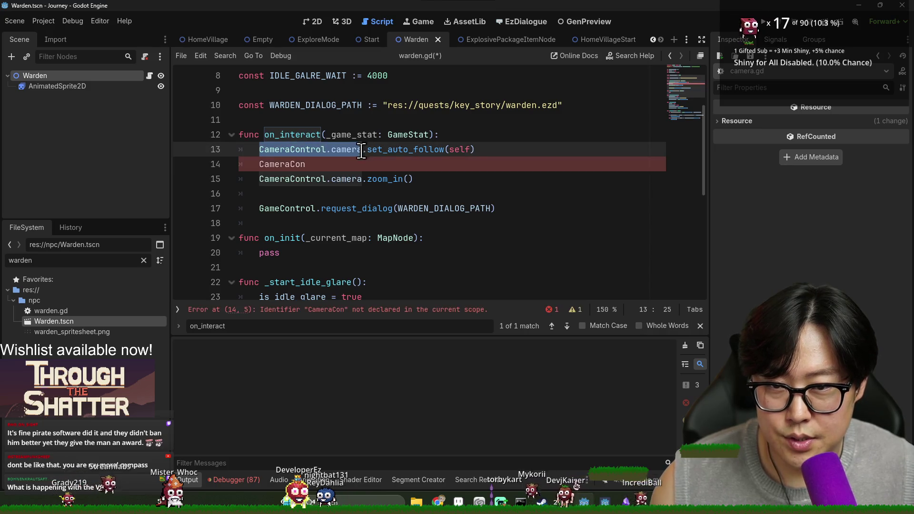
{"action": "type", "text": "trol.camera."}
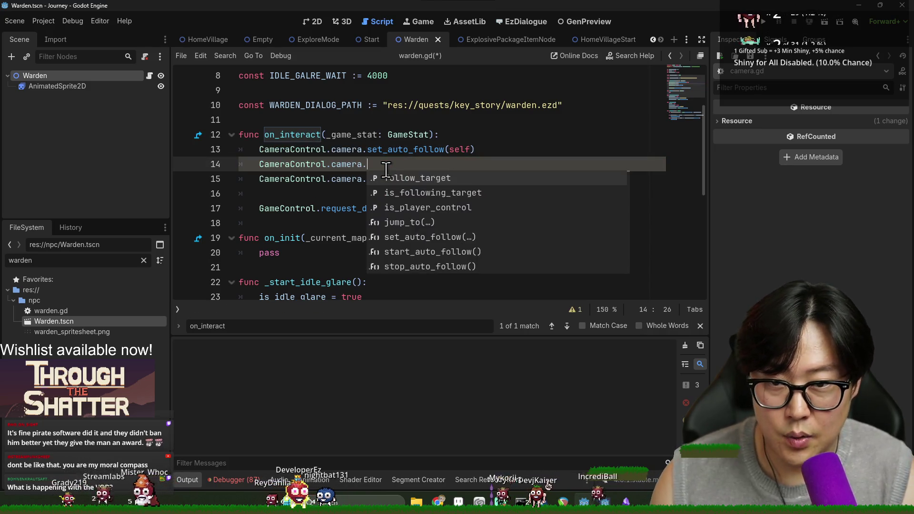
{"action": "type", "text": "start"}
{"action": "key", "text": "Return"}
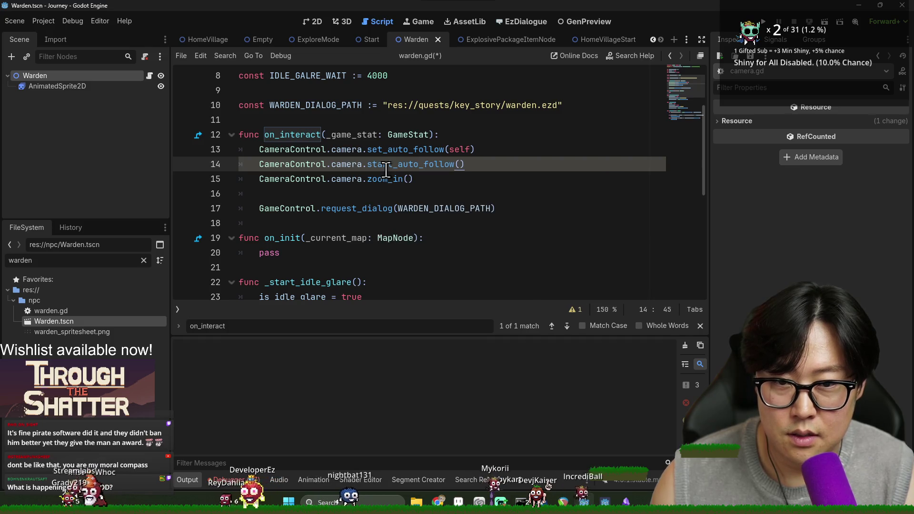
- Jump to GameControl.request_dialog's definition in game_control.gd
{"action": "double_click", "coordinate": [346, 179]}
{"action": "left_click", "coordinate": [426, 180]}
{"action": "double_click", "coordinate": [357, 208]}
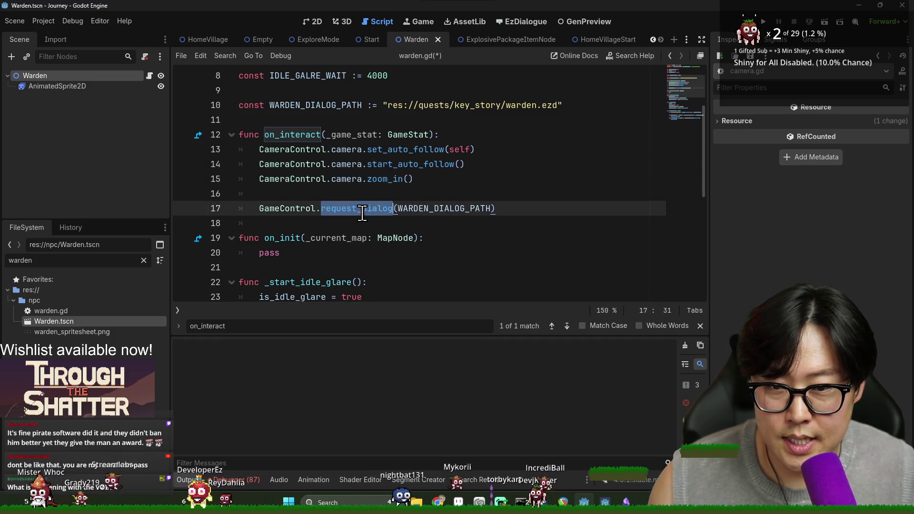
{"action": "scroll", "coordinate": [428, 199], "scroll_direction": "down", "scroll_amount": 3}
{"action": "scroll", "coordinate": [428, 200], "scroll_direction": "up", "scroll_amount": 3}
{"action": "double_click", "coordinate": [296, 206]}
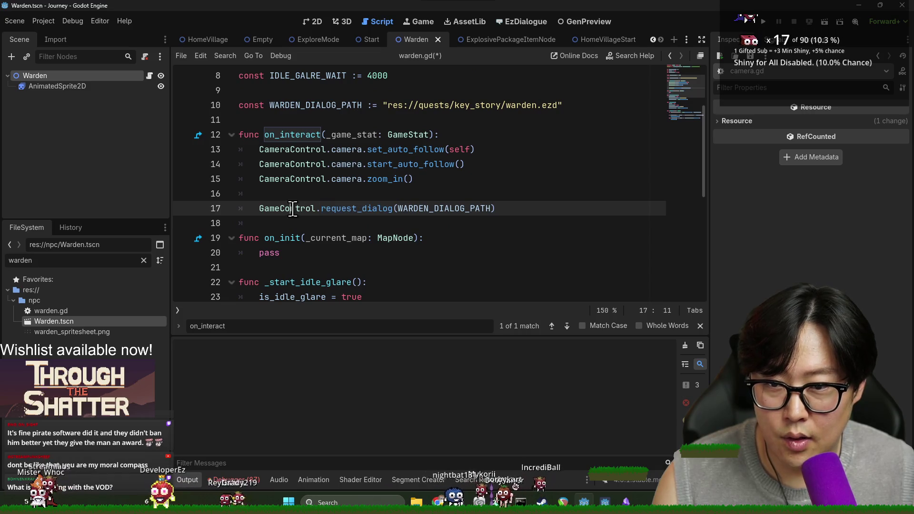
{"action": "scroll", "coordinate": [332, 187], "scroll_direction": "down", "scroll_amount": 1}
{"action": "scroll", "coordinate": [332, 188], "scroll_direction": "up", "scroll_amount": 1}
{"action": "left_click", "coordinate": [352, 163], "text": "ctrl"}
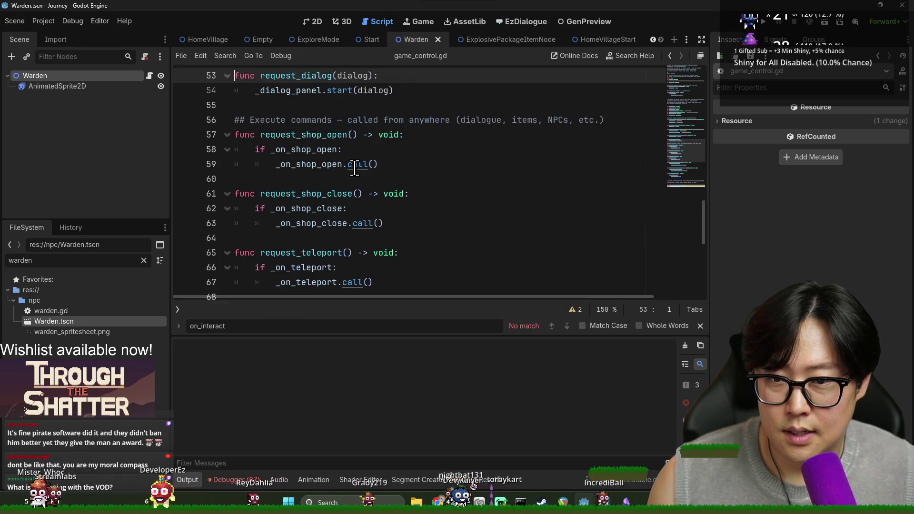
- Return to warden.gd, save it, and check the WARDEN_DIALOG_PATH constant's value
{"action": "key", "text": "alt+Left"}
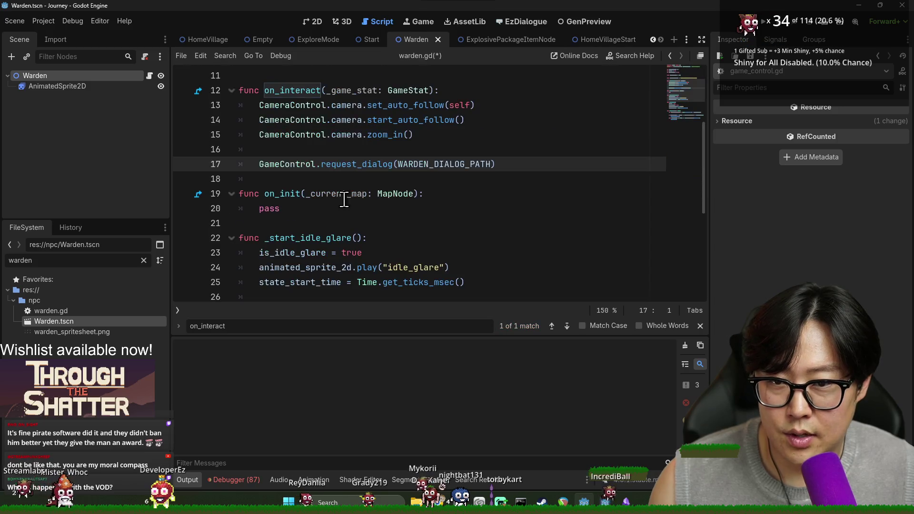
{"action": "key", "text": "ctrl+s"}
{"action": "left_click_drag", "start_coordinate": [367, 164], "coordinate": [321, 164]}
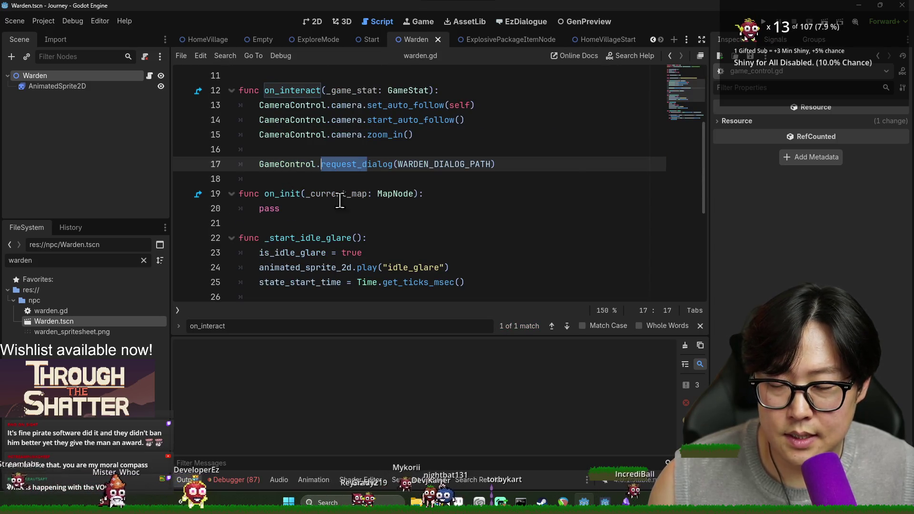
{"action": "scroll", "coordinate": [340, 199], "scroll_direction": "up", "scroll_amount": 1}
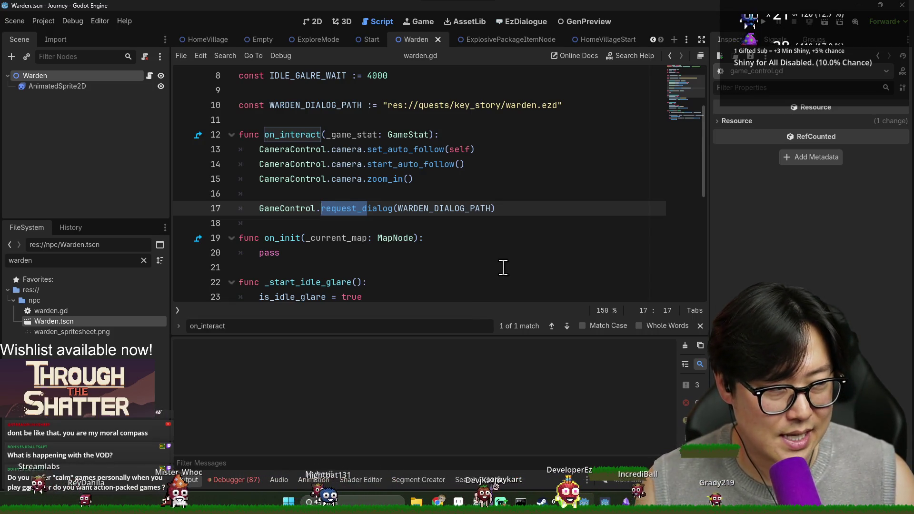
{"action": "left_click", "coordinate": [485, 208]}
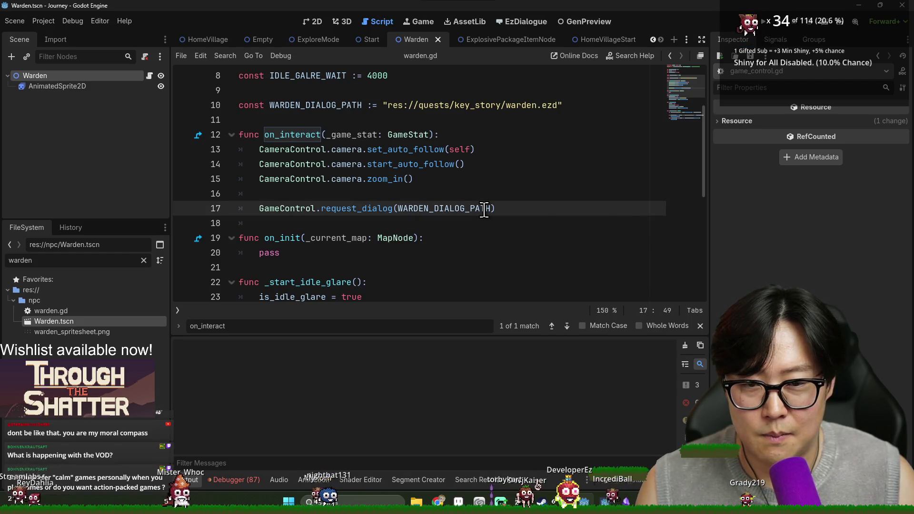
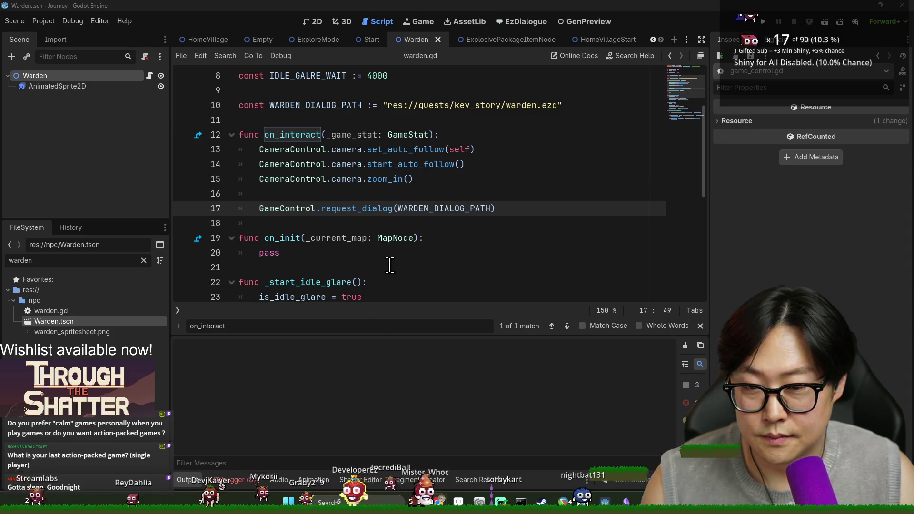
- Add 'await GameControl._dialog_panel.closed' after the dialog request line in warden.gd
{"action": "left_click", "coordinate": [341, 208]}
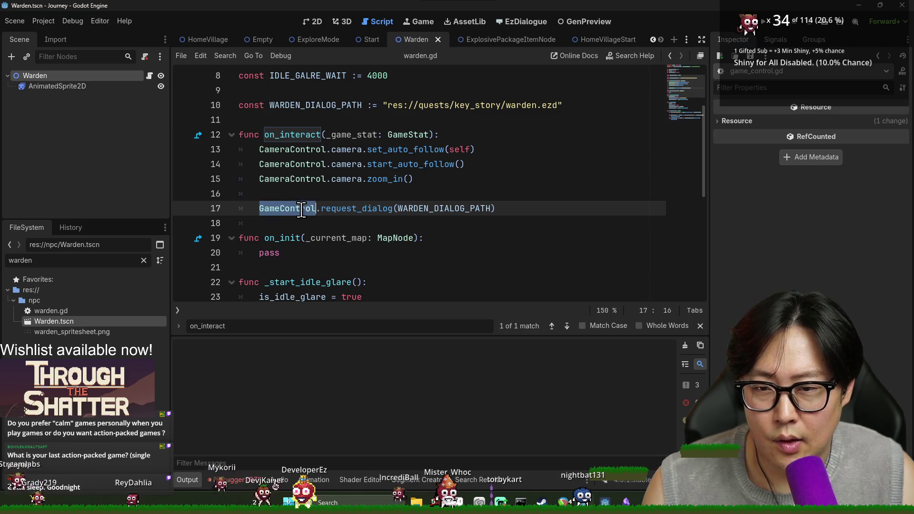
{"action": "key", "text": "Return"}
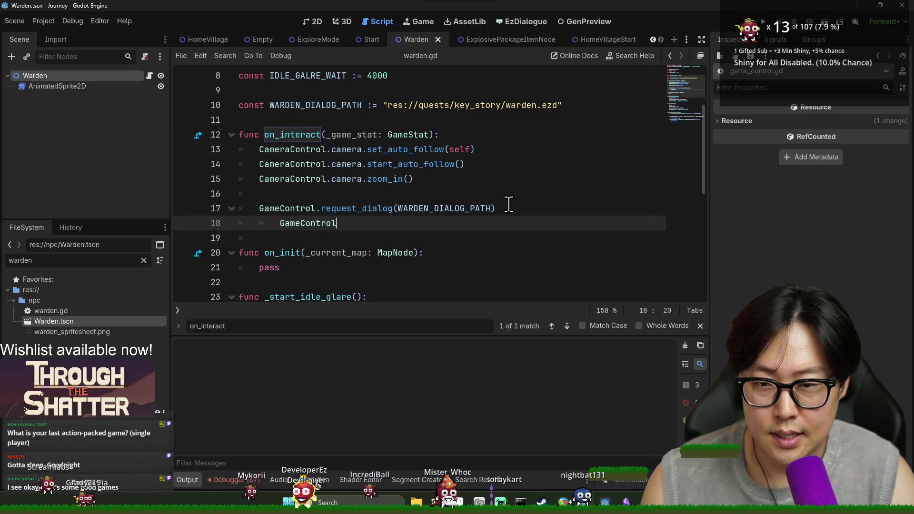
{"action": "type", "text": "."}
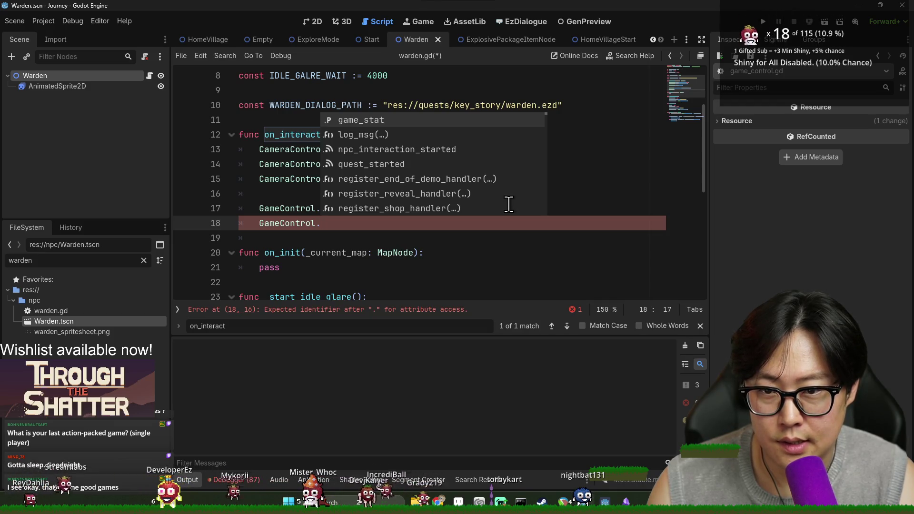
{"action": "type", "text": "_d"}
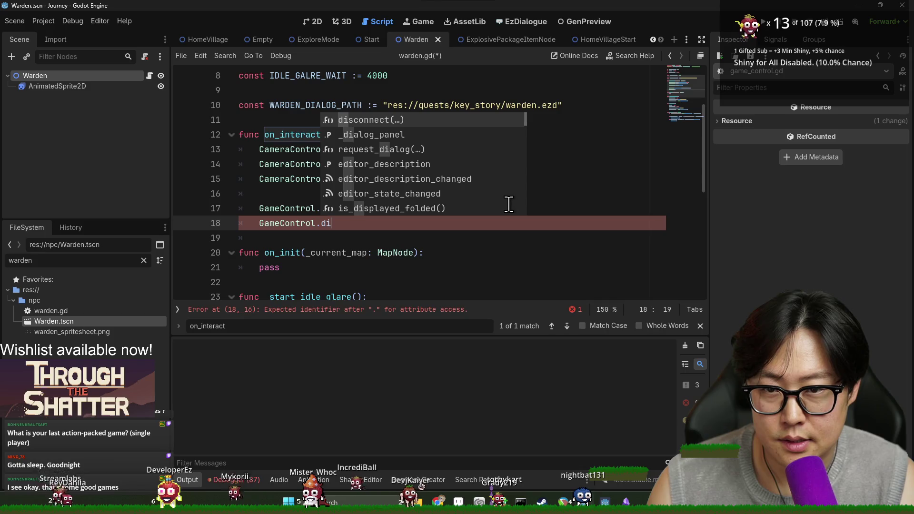
{"action": "key", "text": "Return"}
{"action": "type", "text": ",."}
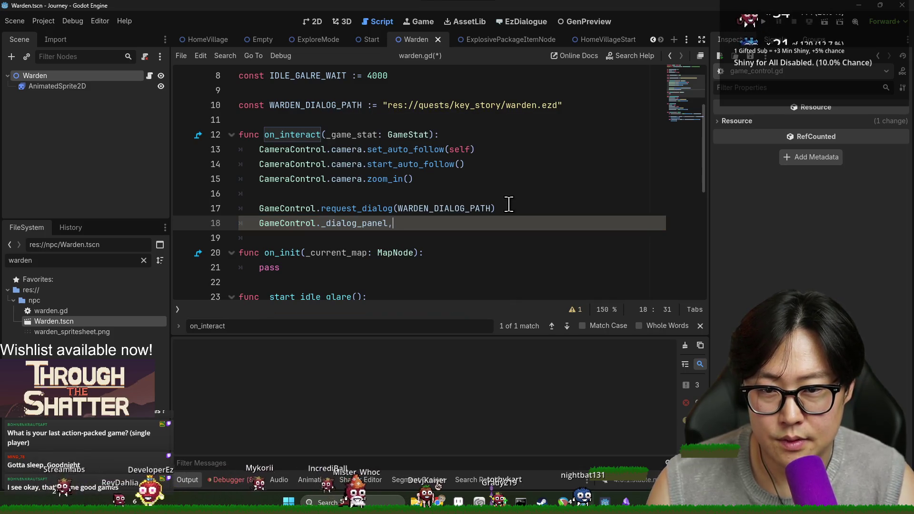
{"action": "key", "text": "BackSpace"}
{"action": "type", "text": "."}
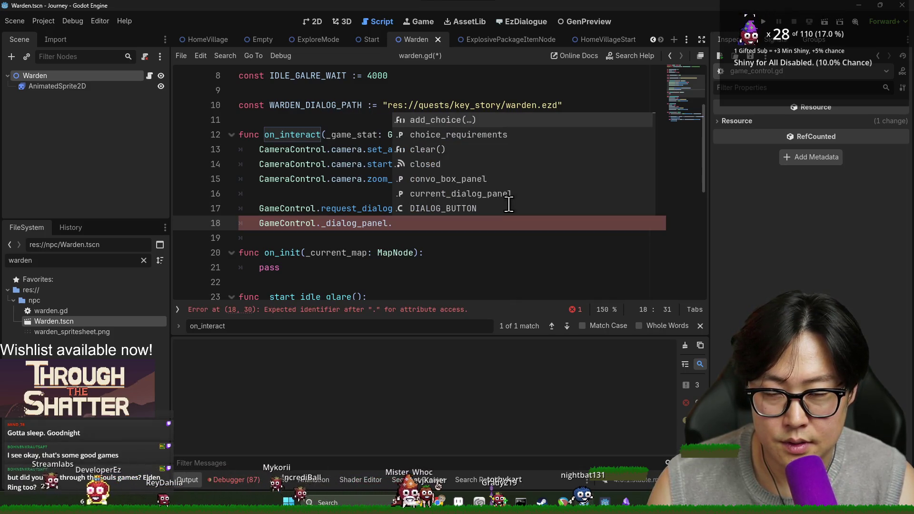
{"action": "left_click", "coordinate": [435, 165]}
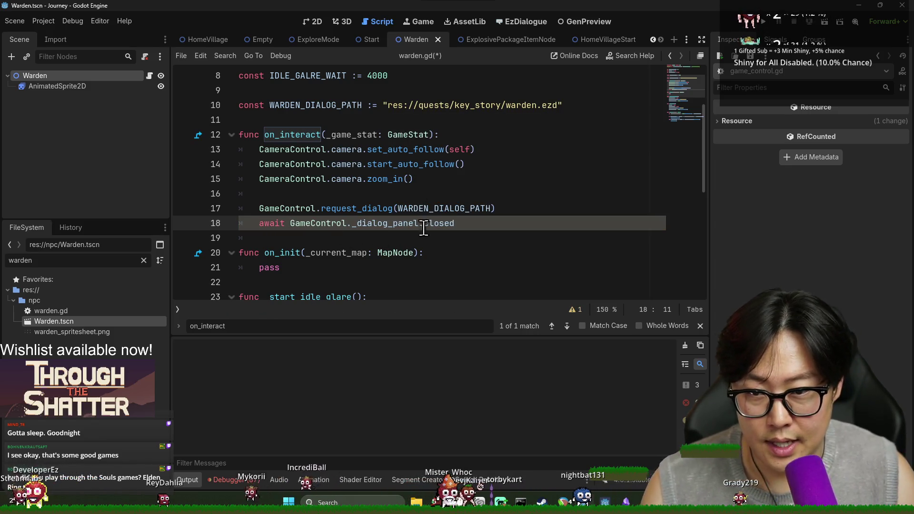
{"action": "key", "text": "Return"}
- Add a 'CameraControl.camera.stop_auto_follow()' line below the await
{"action": "left_click", "coordinate": [305, 208]}
{"action": "double_click", "coordinate": [292, 149]}
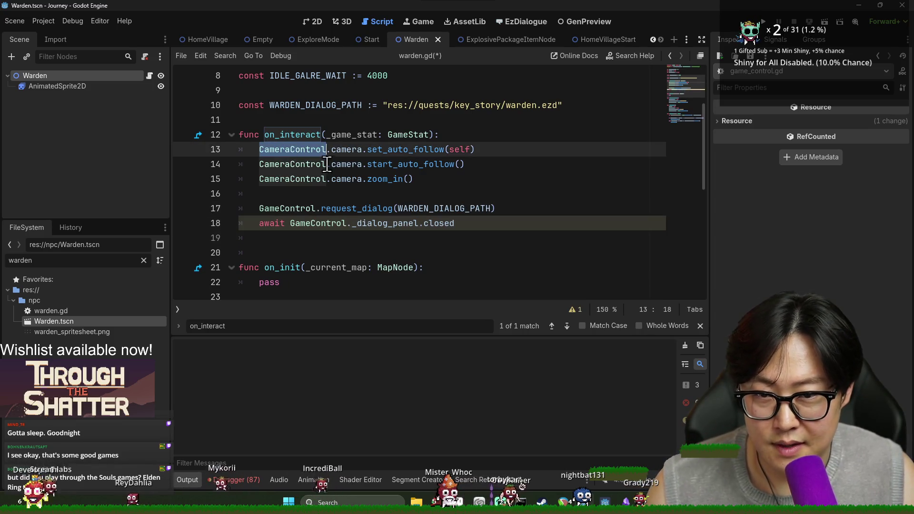
{"action": "key", "text": "ctrl+c"}
{"action": "left_click", "coordinate": [341, 238]}
{"action": "key", "text": "ctrl+v"}
{"action": "type", "text": "."}
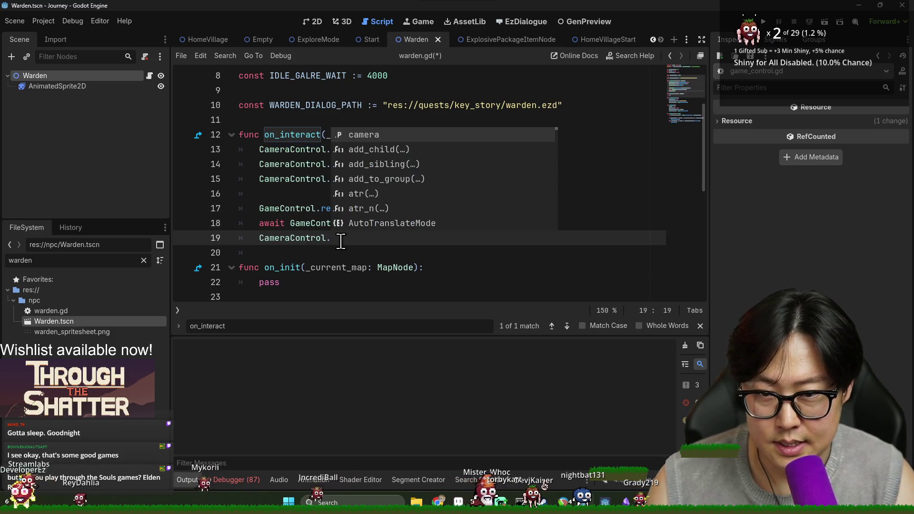
{"action": "type", "text": "camera.stop"}
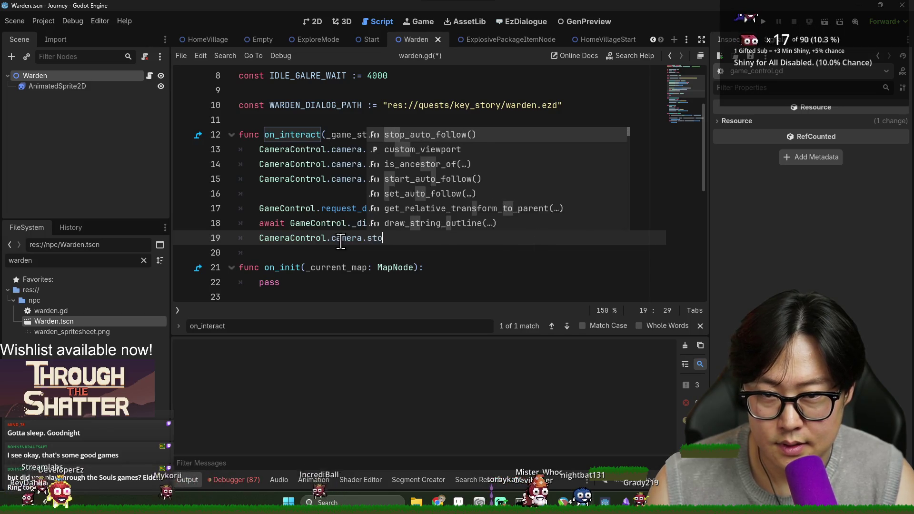
{"action": "key", "text": "Return"}
{"action": "key", "text": "Return"}
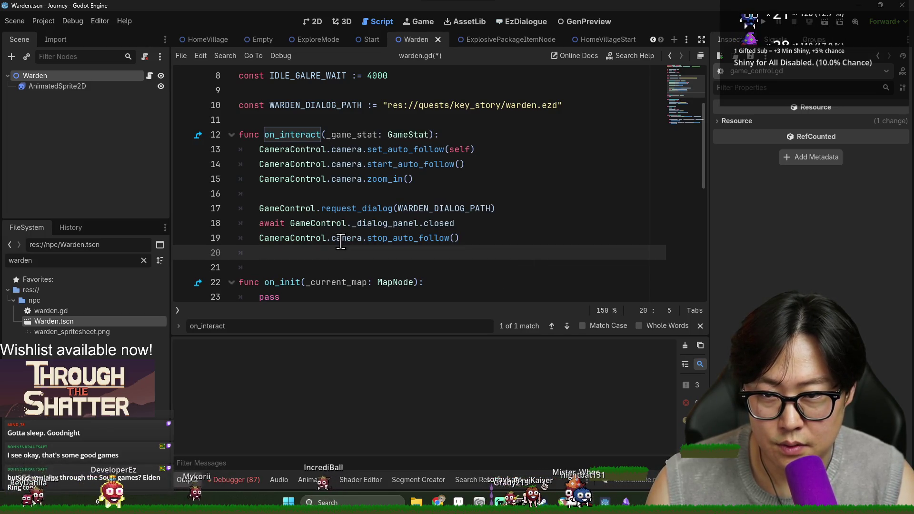
- Add a 'CameraControl.camera.zoom_out()' call and save warden.gd
{"action": "type", "text": "Camera"}
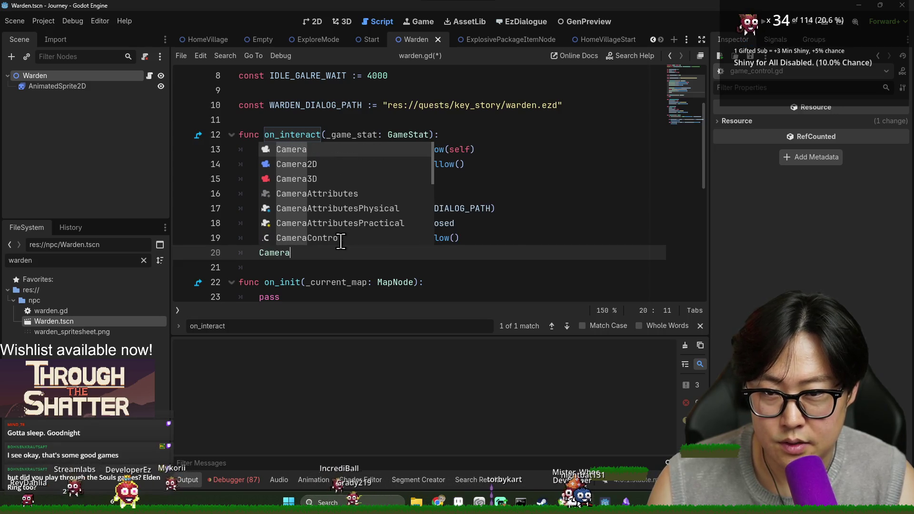
{"action": "type", "text": "Control."}
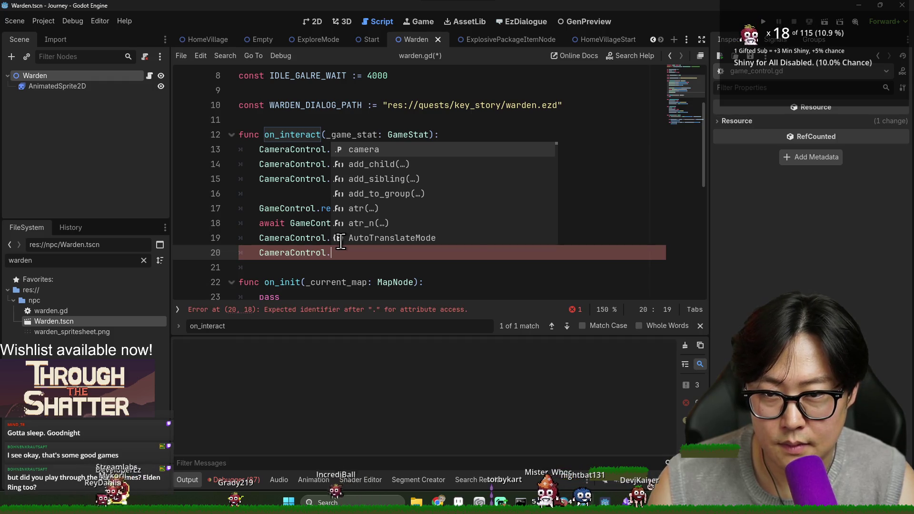
{"action": "type", "text": "zo"}
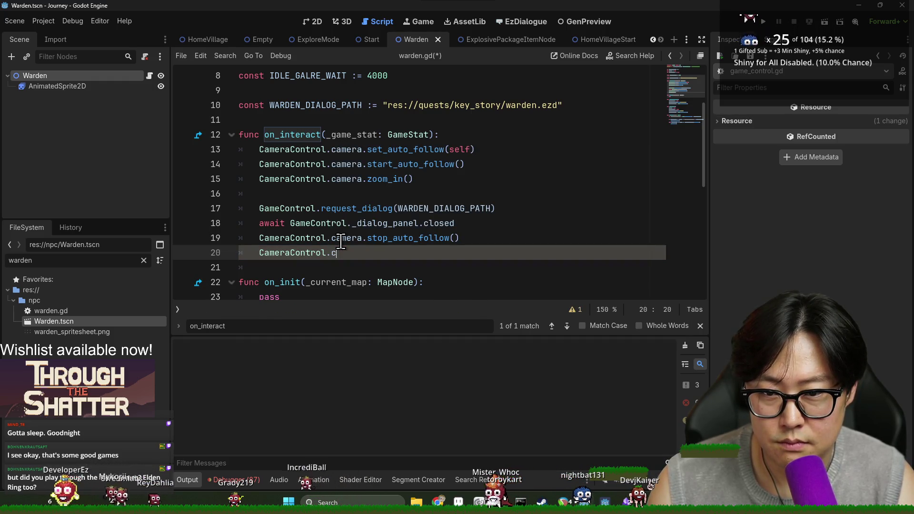
{"action": "type", "text": "amera.s"}
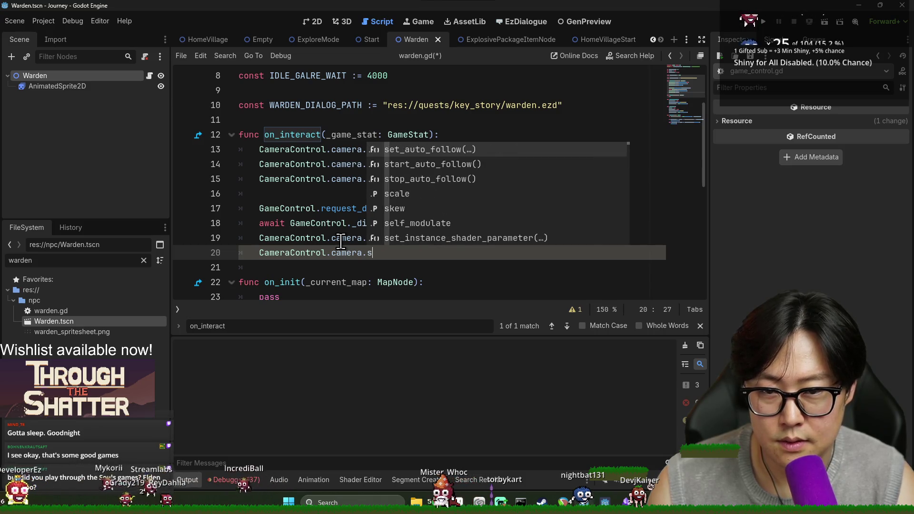
{"action": "key", "text": "BackSpace"}
{"action": "type", "text": "zoo"}
{"action": "key", "text": "Down"}
{"action": "key", "text": "Return"}
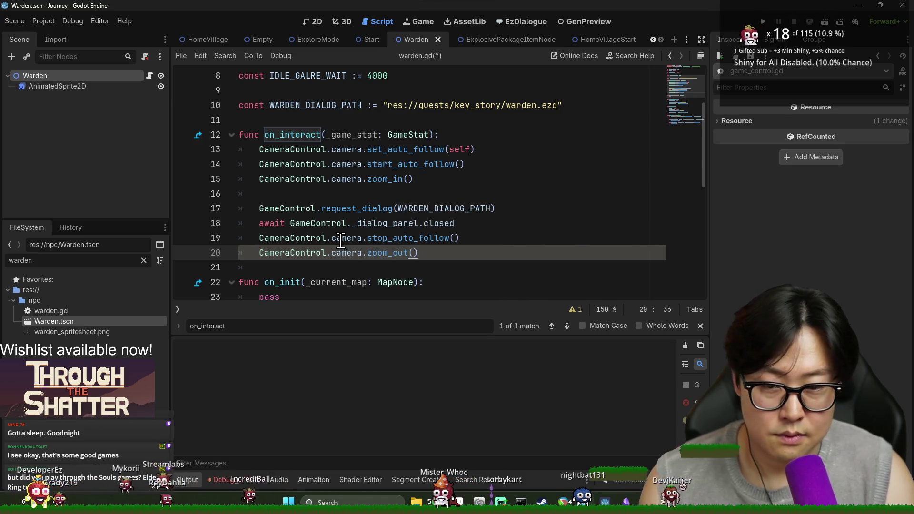
{"action": "key", "text": "ctrl+s"}
- Run the project to test the Warden dialog
{"action": "left_click", "coordinate": [435, 164]}
{"action": "left_click", "coordinate": [456, 180]}
{"action": "left_click", "coordinate": [406, 252]}
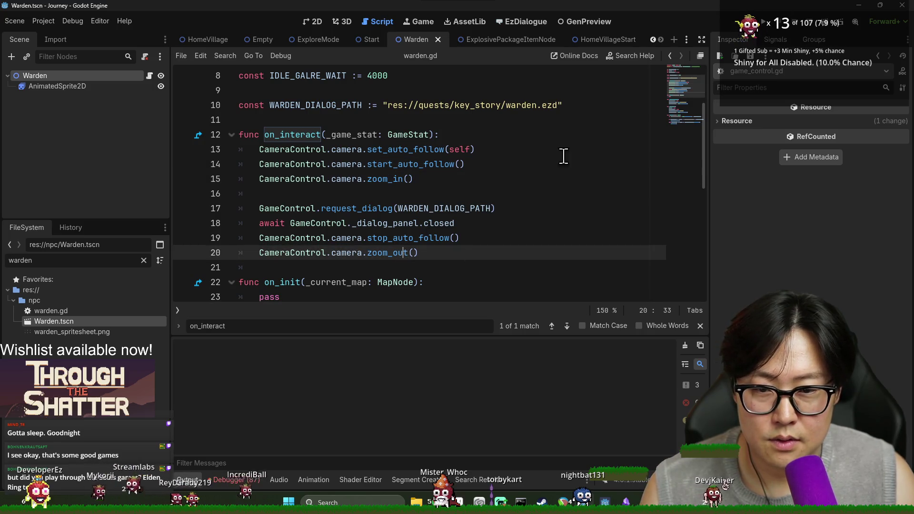
{"action": "left_click", "coordinate": [764, 22]}
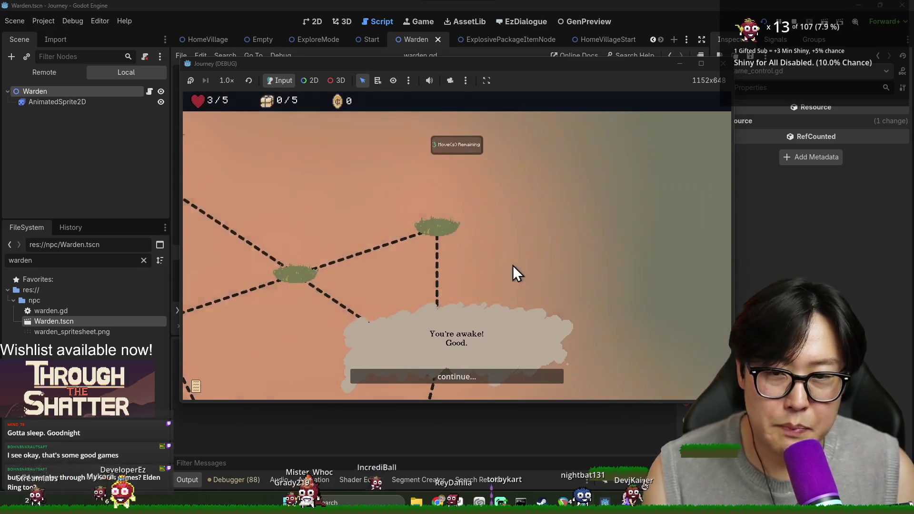
- Advance the Warden's dialog through the 1-provision reward, close it, and return to the editor
{"action": "left_click", "coordinate": [476, 379]}
{"action": "left_click", "coordinate": [475, 379]}
{"action": "left_click", "coordinate": [460, 384]}
{"action": "left_click", "coordinate": [456, 383]}
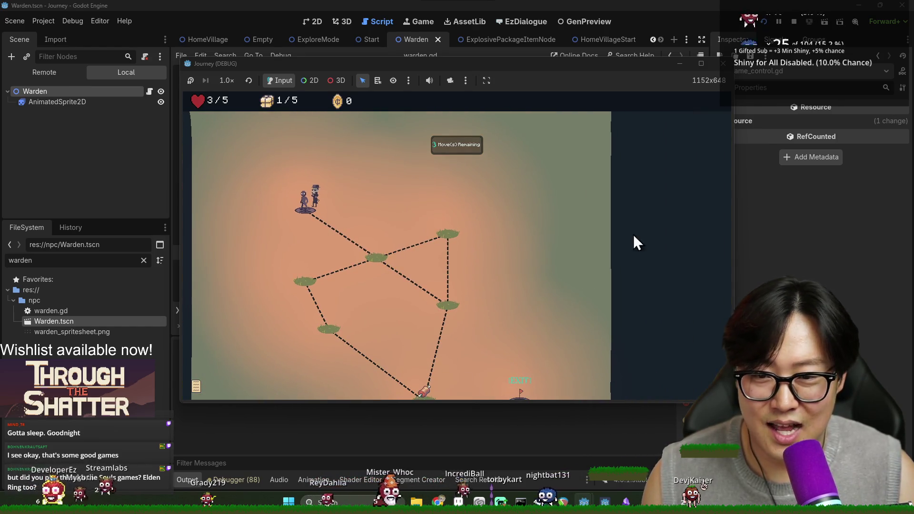
{"action": "left_click", "coordinate": [746, 266]}
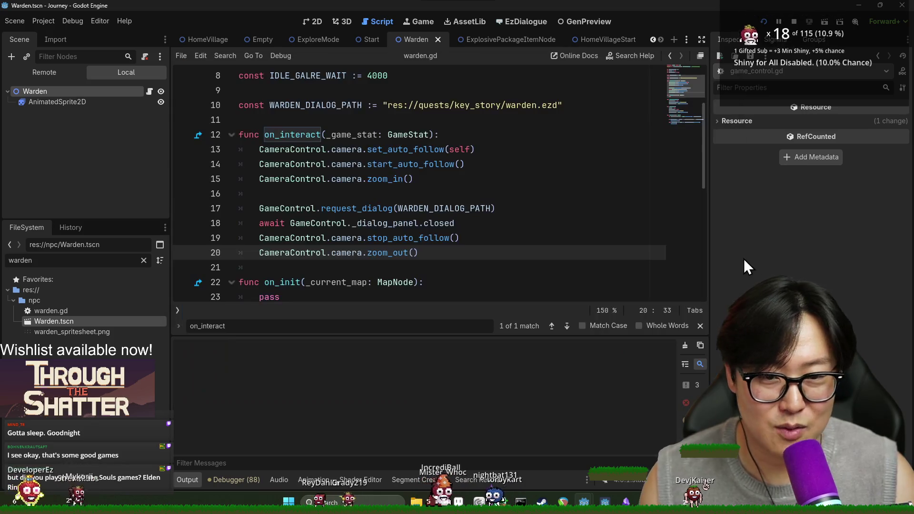
- Jump from the set_auto_follow call to its definition in camera.gd
{"action": "left_click", "coordinate": [397, 144]}
{"action": "key", "text": "Right"}
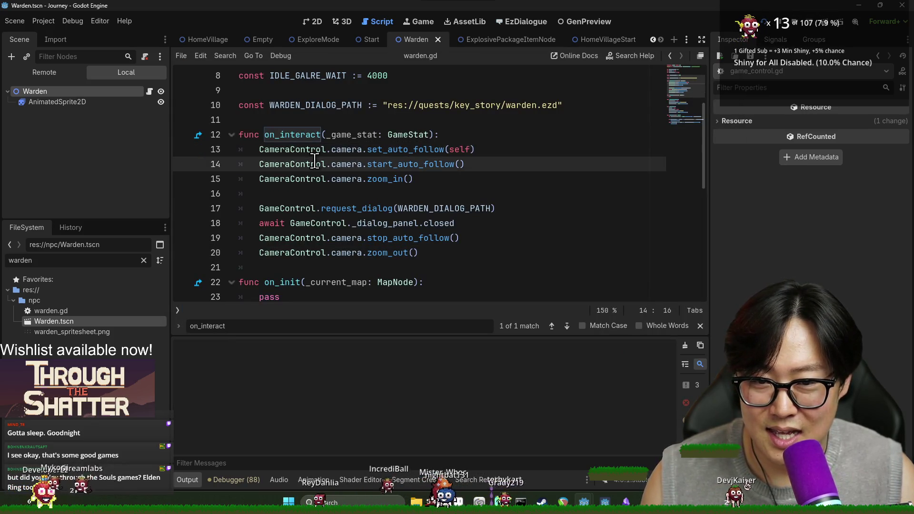
{"action": "scroll", "coordinate": [391, 151], "scroll_direction": "up", "scroll_amount": 3}
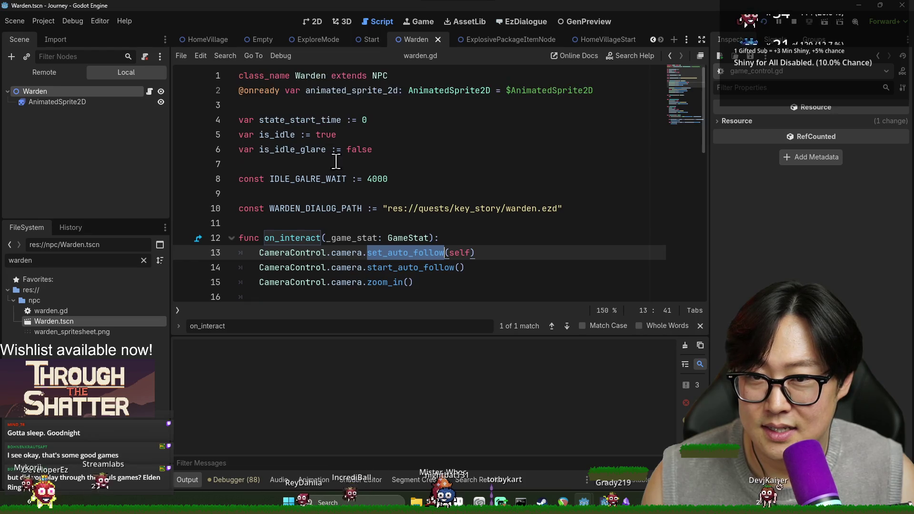
{"action": "left_click", "coordinate": [380, 255], "text": "ctrl"}
- Trace follow_target from set_auto_follow to line 50's global_position assignment
{"action": "left_click", "coordinate": [357, 76]}
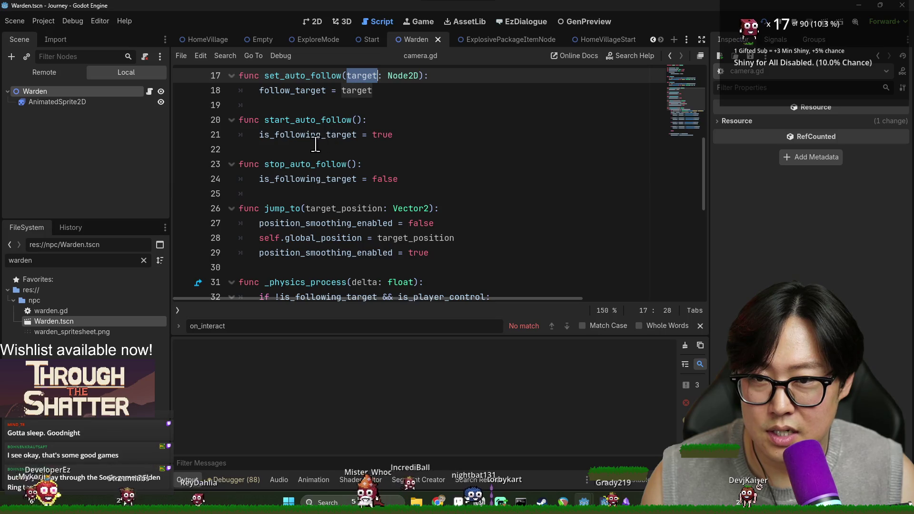
{"action": "double_click", "coordinate": [295, 91]}
{"action": "scroll", "coordinate": [367, 176], "scroll_direction": "down", "scroll_amount": 6}
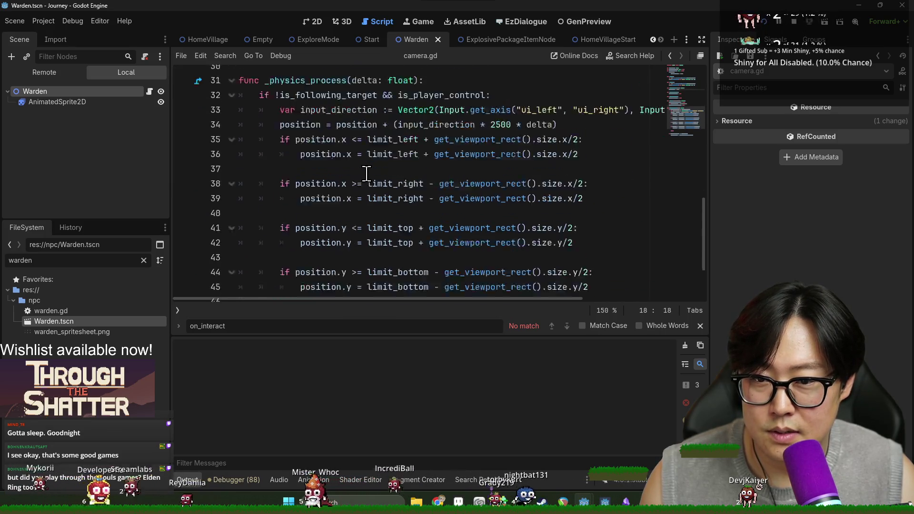
{"action": "left_click", "coordinate": [412, 271]}
{"action": "double_click", "coordinate": [319, 272]}
{"action": "double_click", "coordinate": [404, 272]}
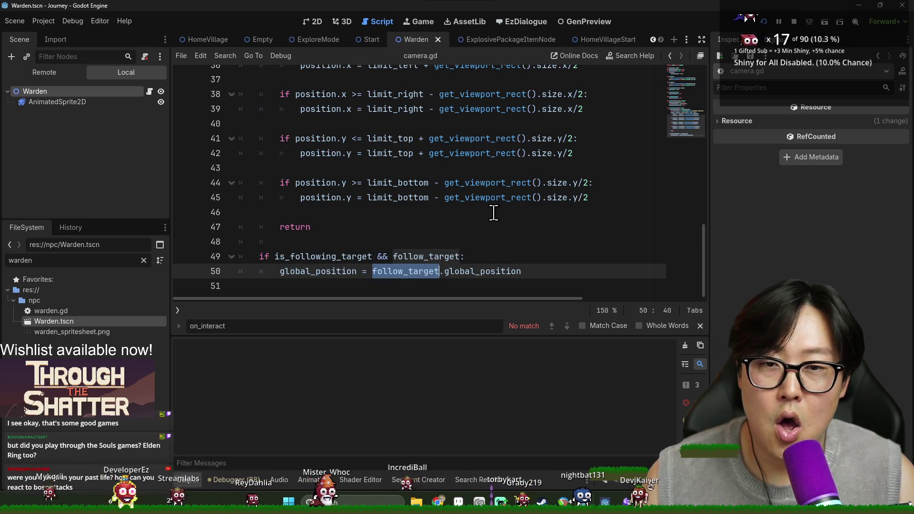
{"action": "left_click", "coordinate": [76, 257]}
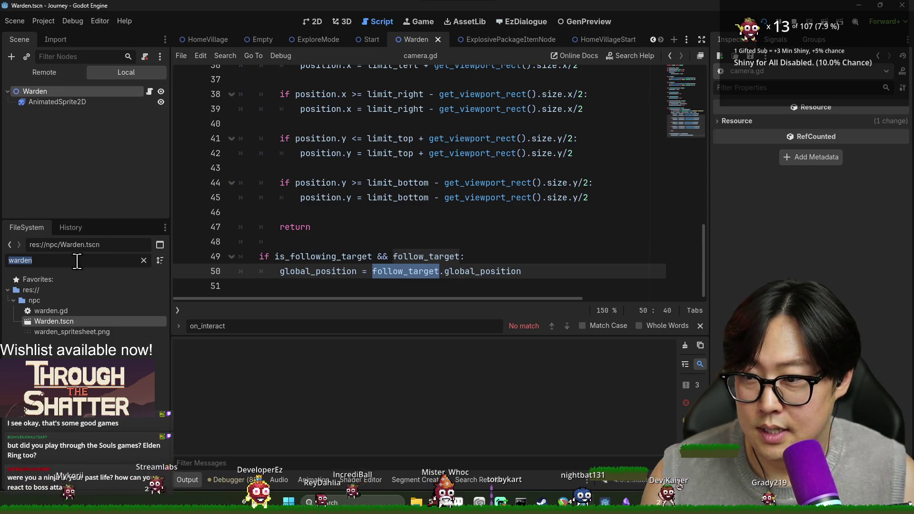
- Open the JourneyMode scene through the 'jomo' filter and select its Camera2D node
{"action": "type", "text": "journey"}
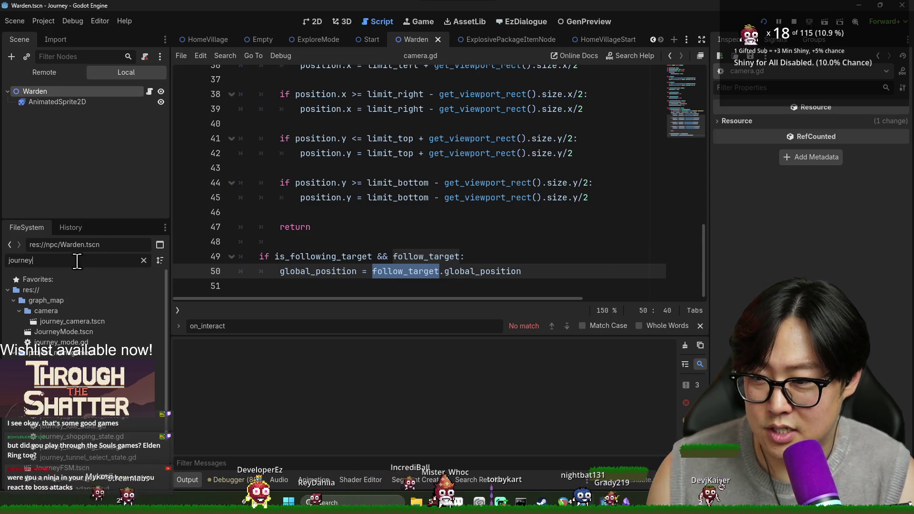
{"action": "type", "text": "mo"}
{"action": "double_click", "coordinate": [121, 310]}
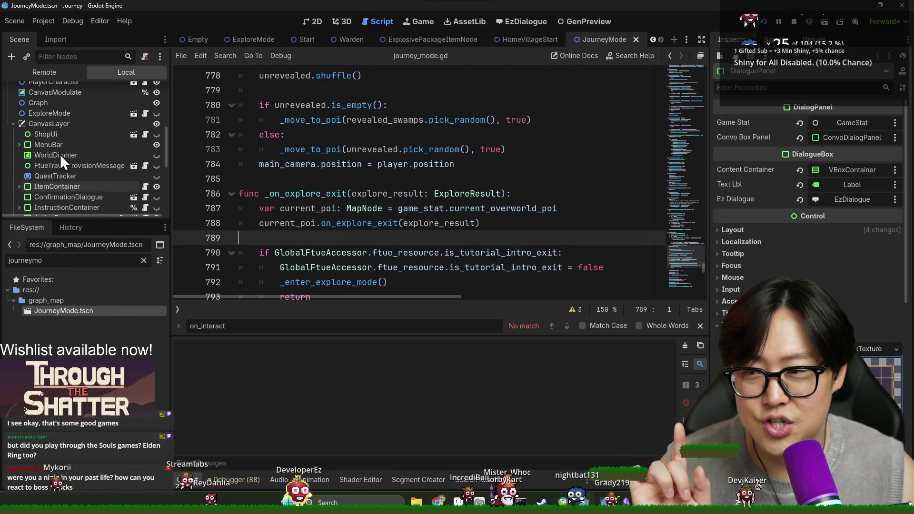
{"action": "scroll", "coordinate": [60, 152], "scroll_direction": "up", "scroll_amount": 5}
{"action": "left_click", "coordinate": [61, 137]}
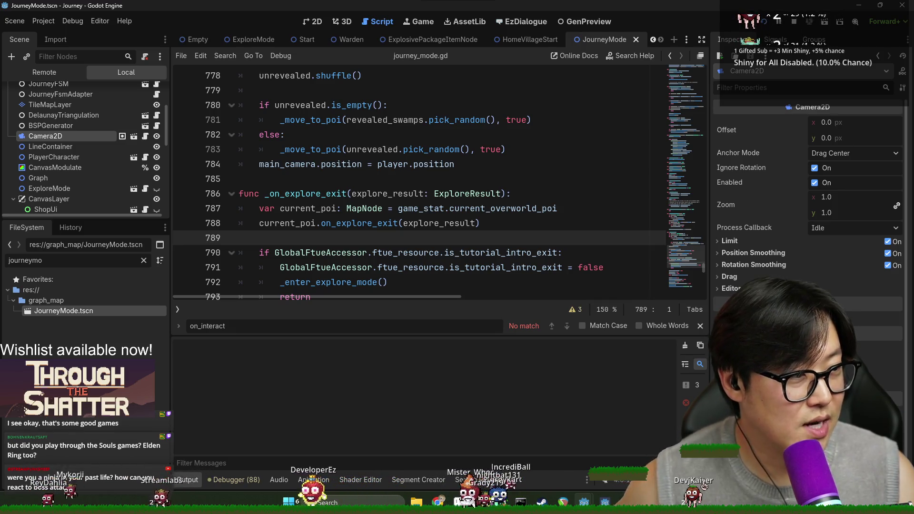
- Switch from the editor to the reaction time test in Chrome
{"action": "key", "text": "Up"}
{"action": "key", "text": "Up"}
{"action": "key", "text": "Up"}
{"action": "key", "text": "Down"}
{"action": "key", "text": "Down"}
{"action": "key", "text": "Down"}
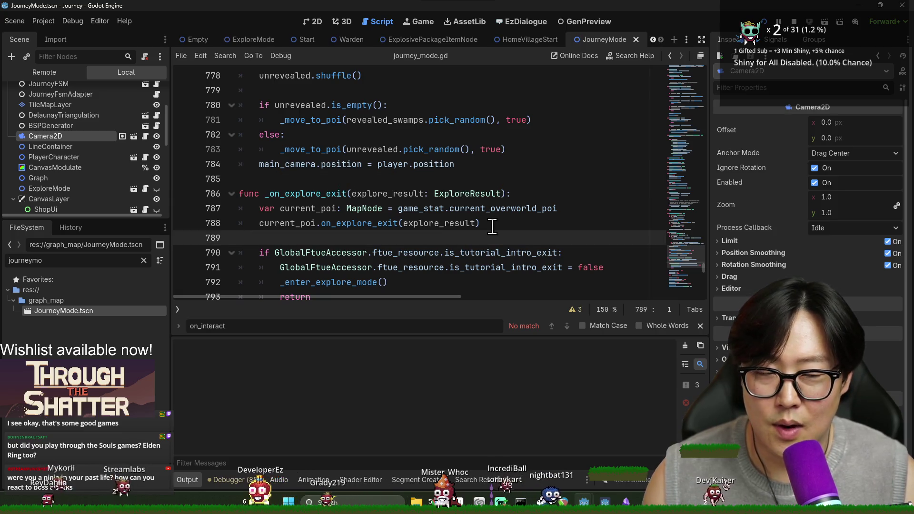
{"action": "mouse_move", "coordinate": [519, 500]}
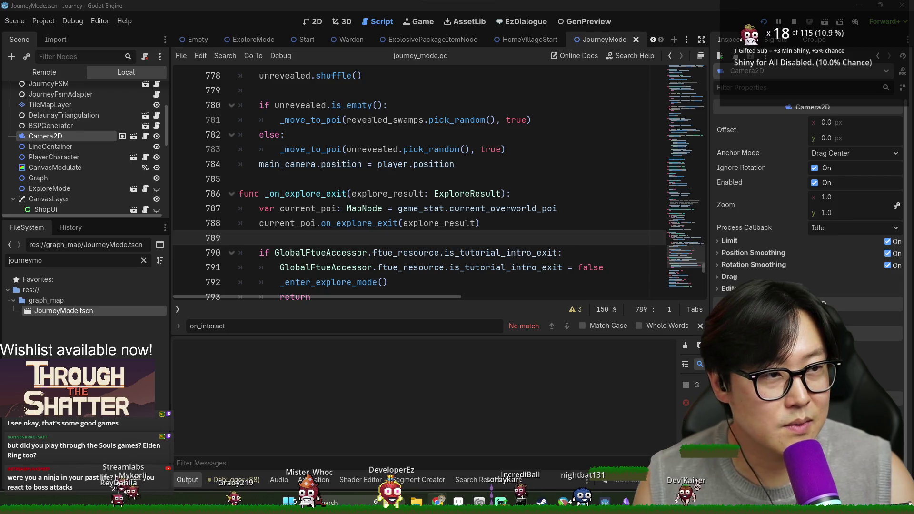
{"action": "key", "text": "alt+Tab"}
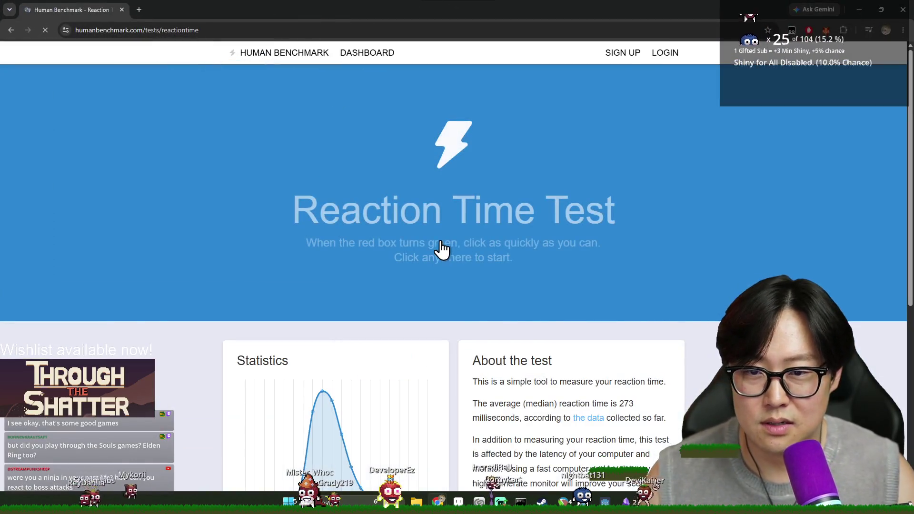
- Complete all five reaction test rounds for a 230ms result, then return to Godot
{"action": "left_click", "coordinate": [508, 213]}
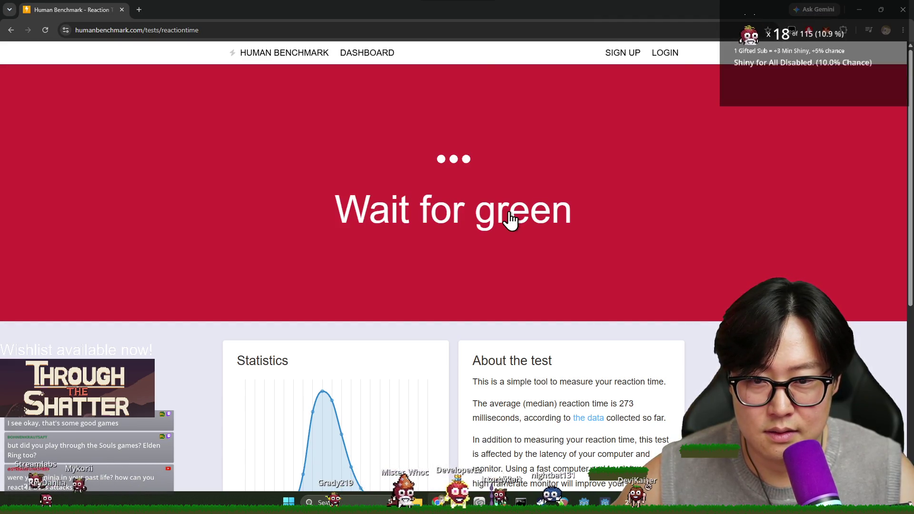
{"action": "left_click", "coordinate": [509, 213]}
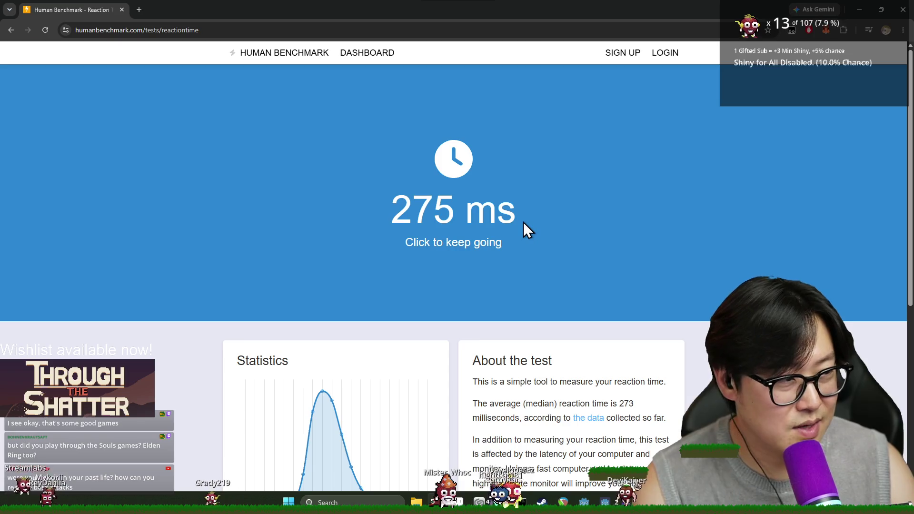
{"action": "left_click", "coordinate": [548, 231]}
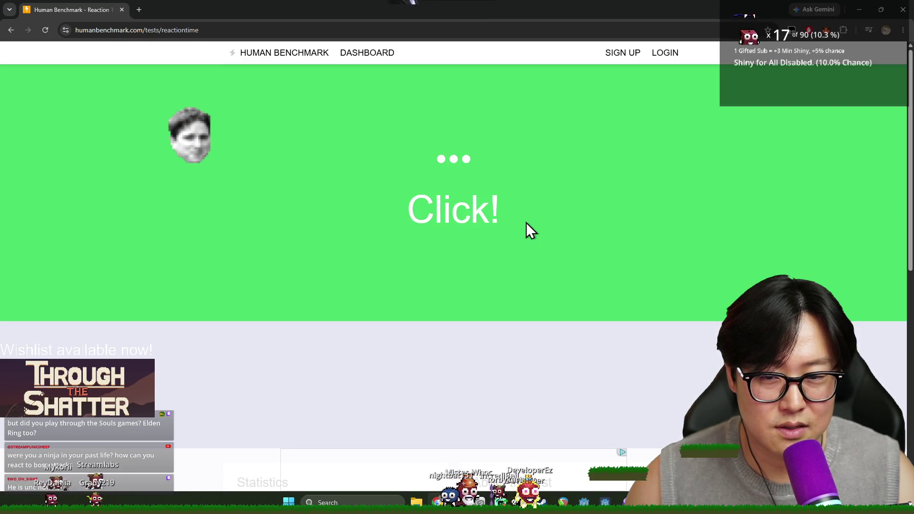
{"action": "left_click", "coordinate": [526, 221]}
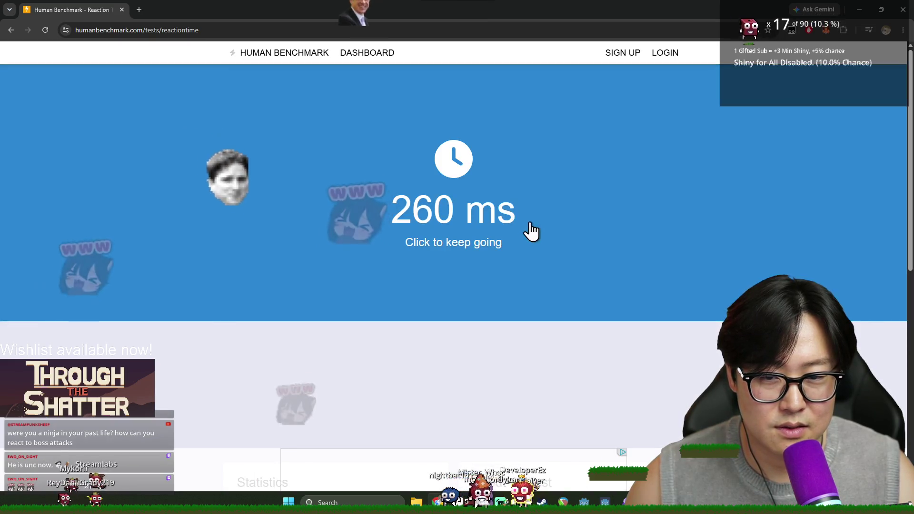
{"action": "left_click", "coordinate": [528, 223]}
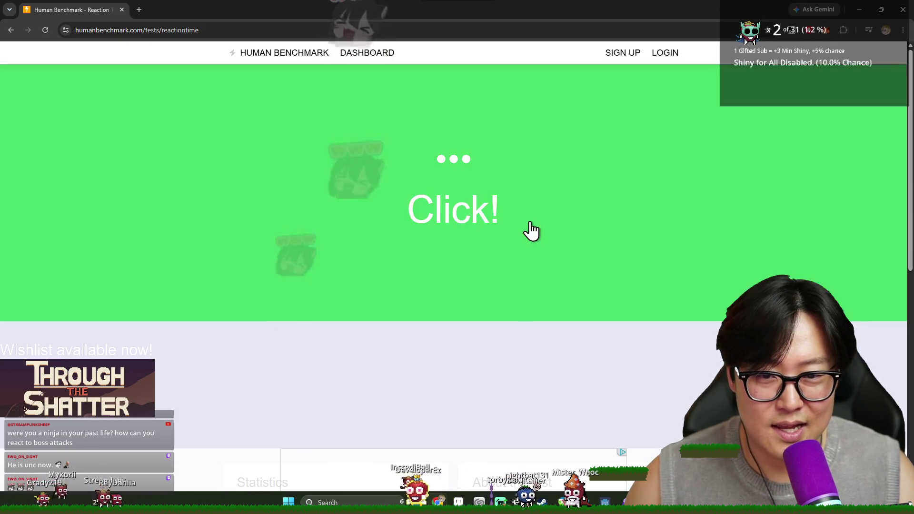
{"action": "left_click", "coordinate": [531, 232]}
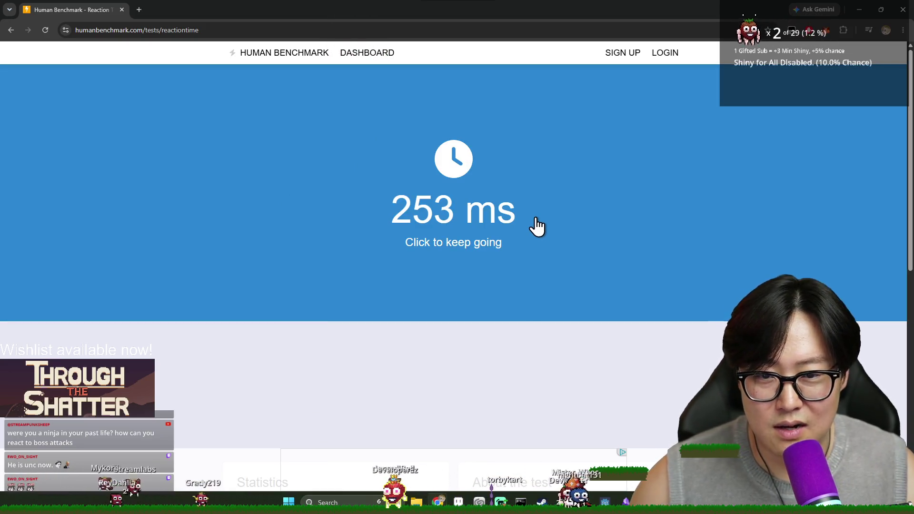
{"action": "left_click", "coordinate": [538, 226]}
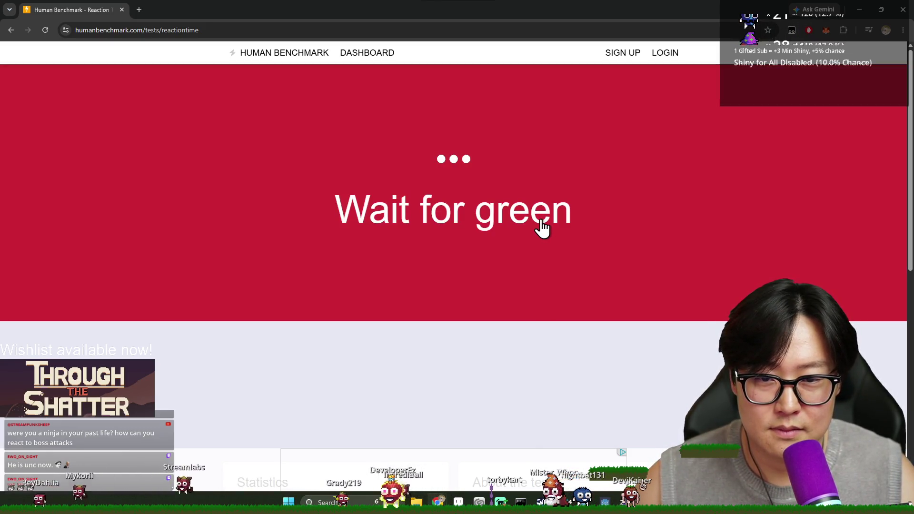
{"action": "left_click", "coordinate": [537, 224]}
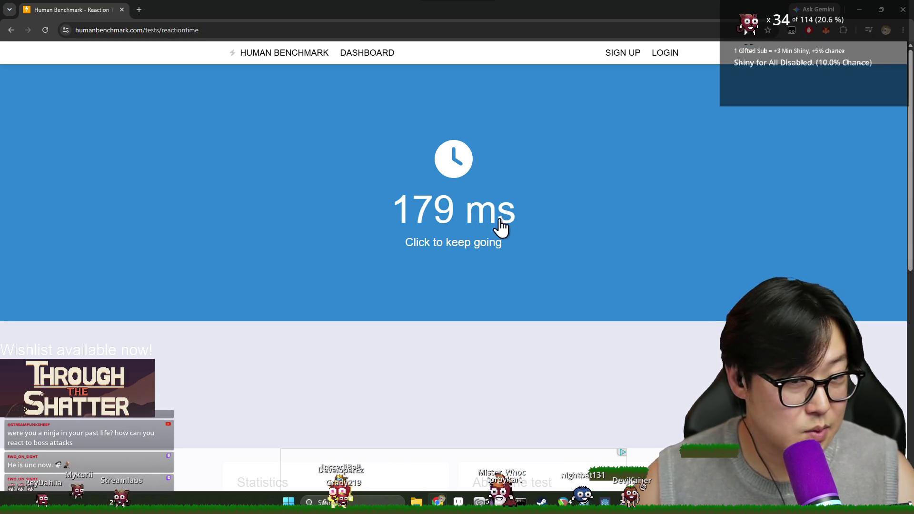
{"action": "left_click", "coordinate": [498, 231]}
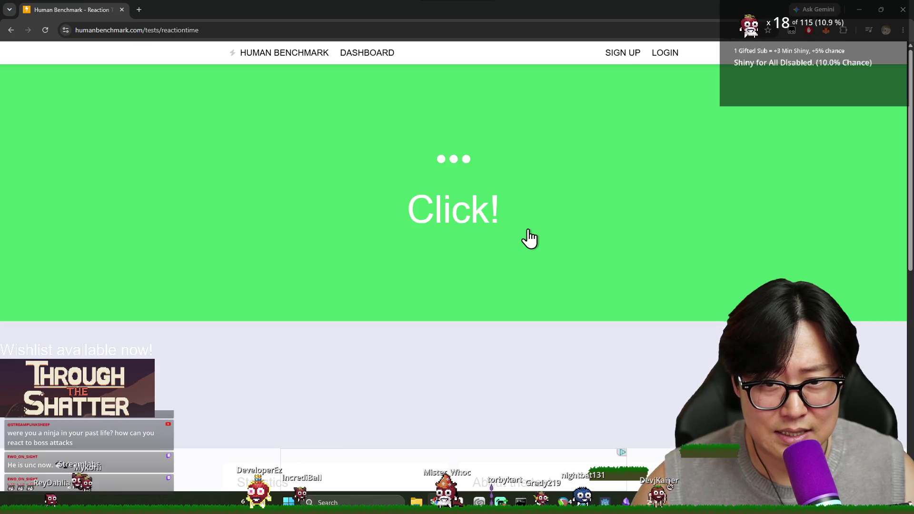
{"action": "left_click", "coordinate": [533, 228]}
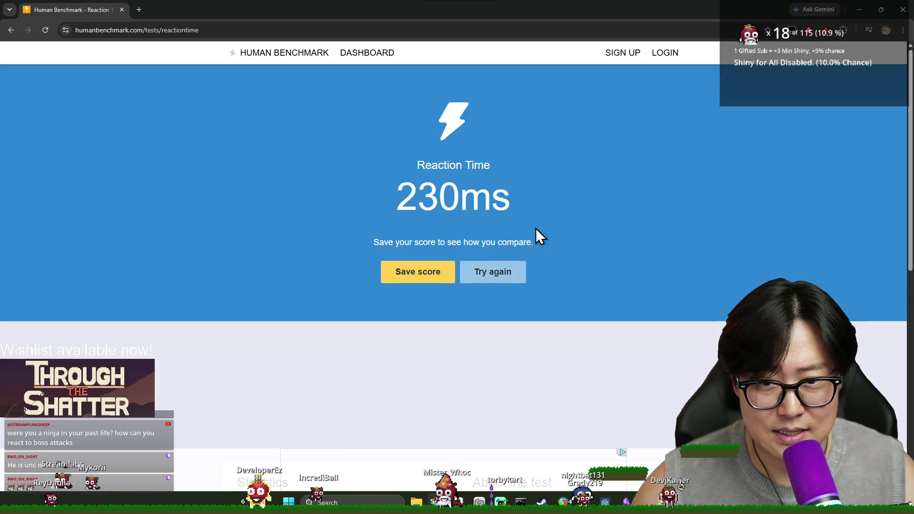
{"action": "key", "text": "alt+Tab"}
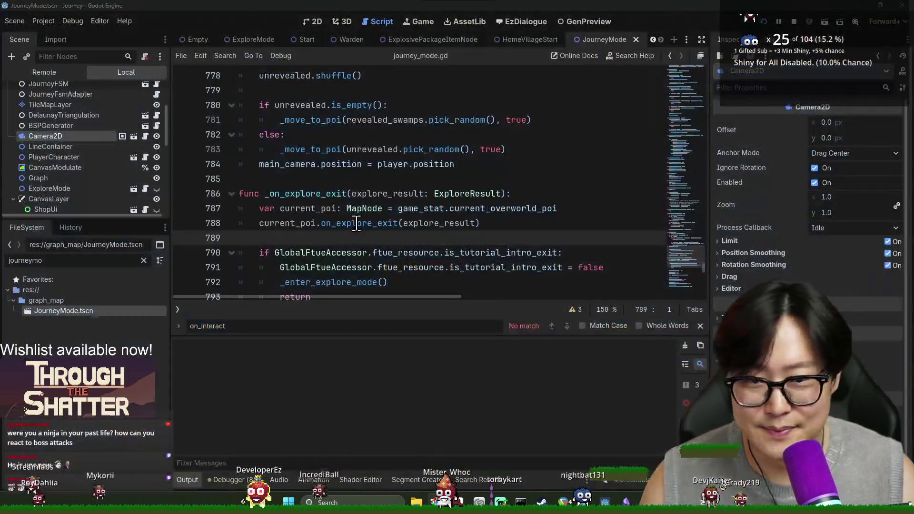
- Close the find bar, go to the tutorial-check early return, and save
{"action": "scroll", "coordinate": [492, 238], "scroll_direction": "down", "scroll_amount": 3}
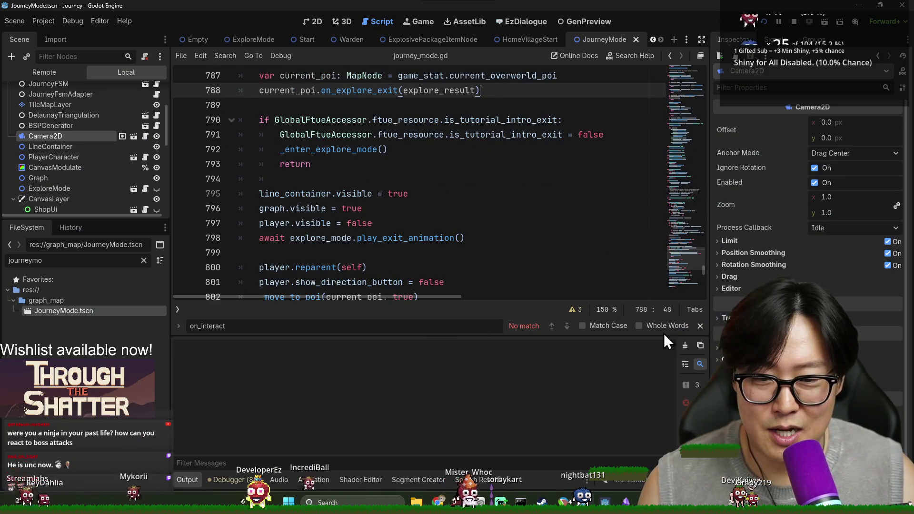
{"action": "left_click", "coordinate": [700, 326]}
{"action": "key", "text": "Down"}
{"action": "key", "text": "Down"}
{"action": "key", "text": "Down"}
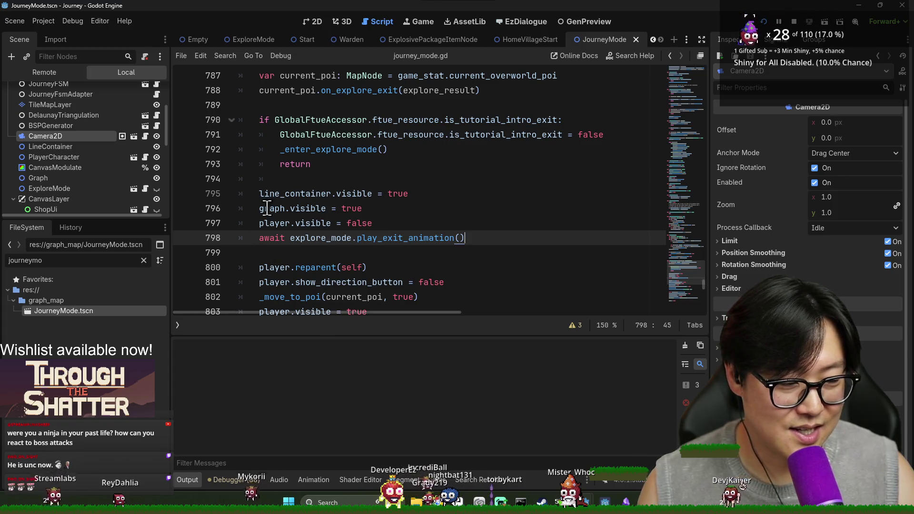
{"action": "left_click", "coordinate": [384, 171]}
{"action": "key", "text": "ctrl+s"}
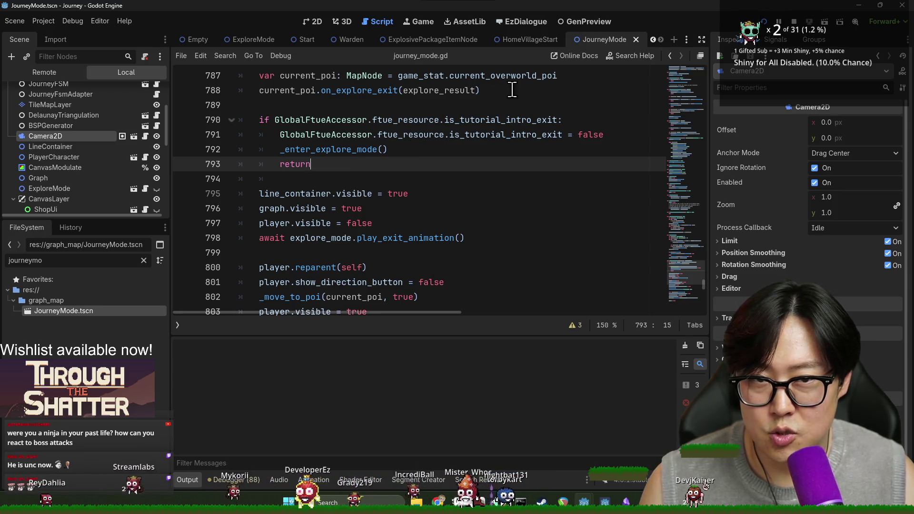
- Follow the Warden script's set_auto_follow and start_auto_follow calls into camera.gd
{"action": "left_click", "coordinate": [355, 43]}
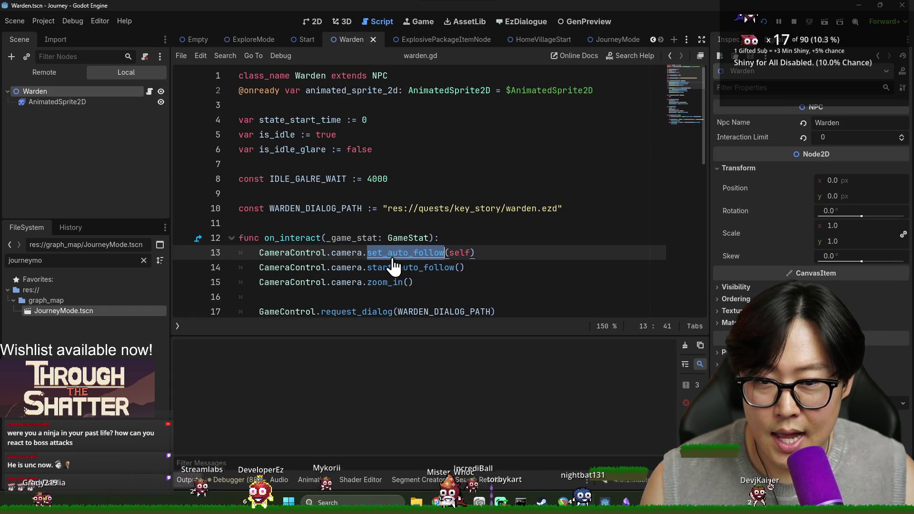
{"action": "left_click", "coordinate": [393, 256], "text": "ctrl"}
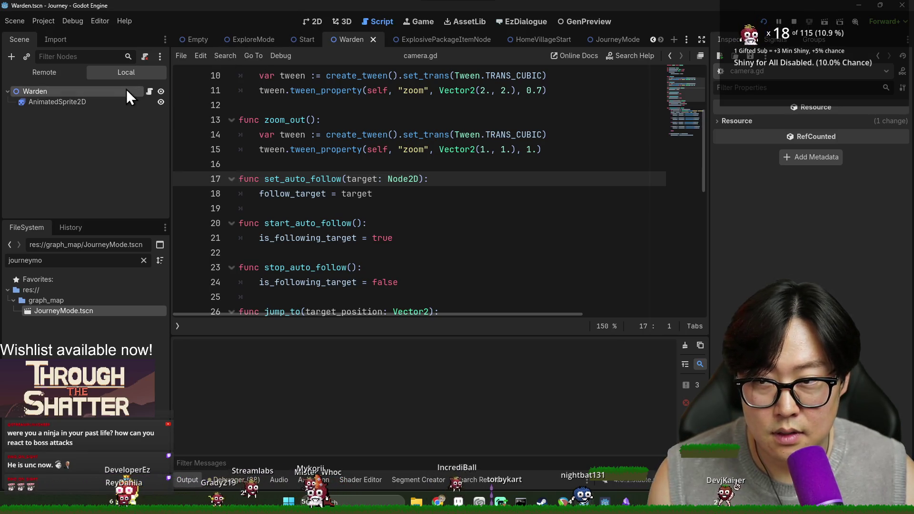
{"action": "left_click", "coordinate": [315, 27]}
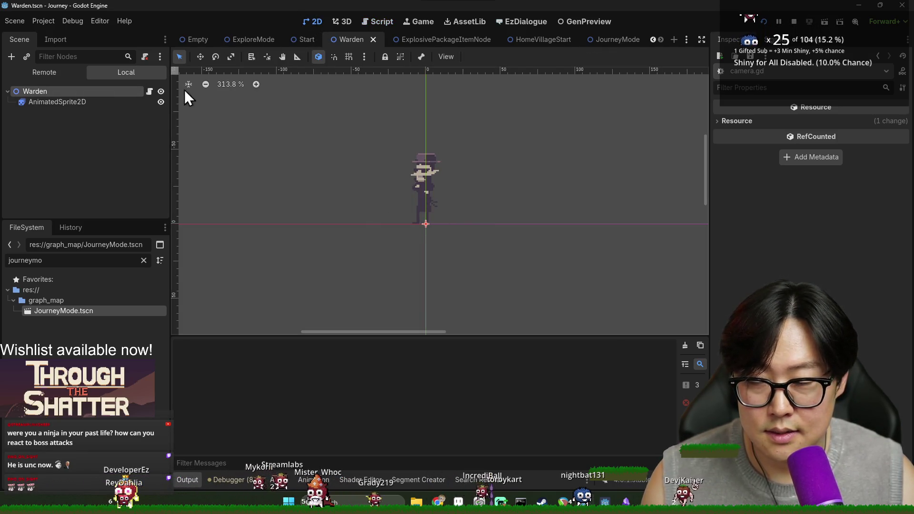
{"action": "left_click", "coordinate": [150, 91]}
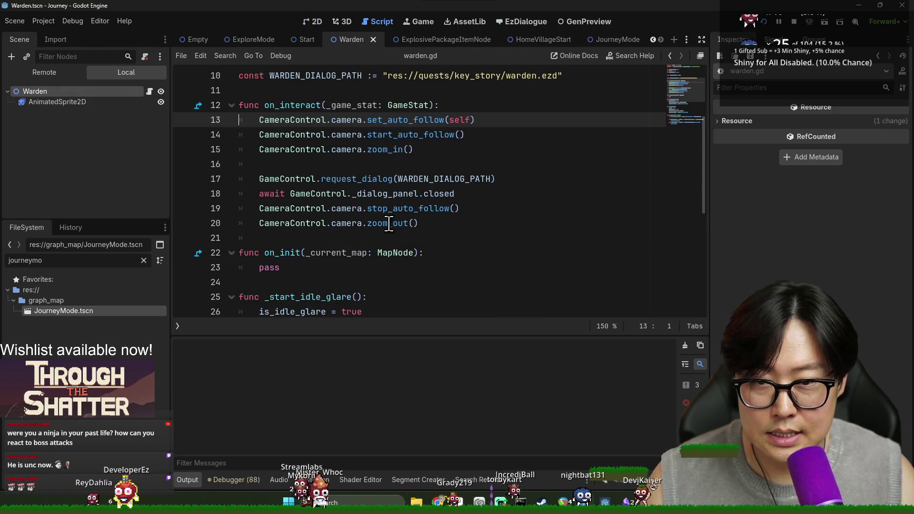
{"action": "triple_click", "coordinate": [389, 118]}
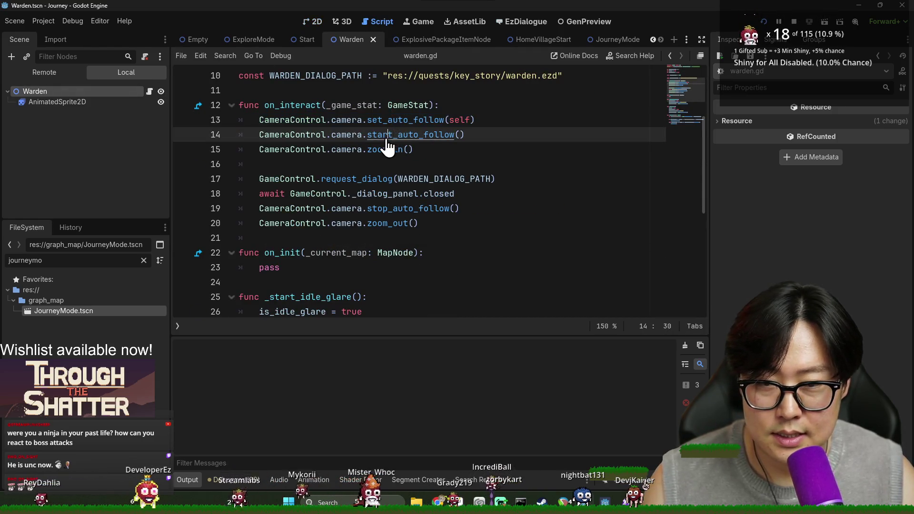
{"action": "left_click", "coordinate": [388, 136], "text": "ctrl"}
- Review the is_following_target, is_player_control and follow_target uses, then bring the game forward
{"action": "double_click", "coordinate": [315, 208]}
{"action": "scroll", "coordinate": [366, 209], "scroll_direction": "down", "scroll_amount": 6}
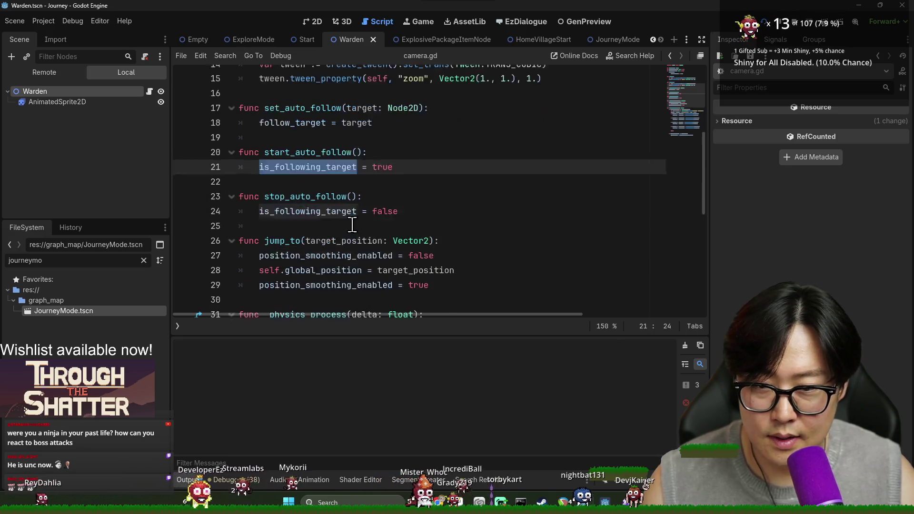
{"action": "scroll", "coordinate": [375, 201], "scroll_direction": "up", "scroll_amount": 1}
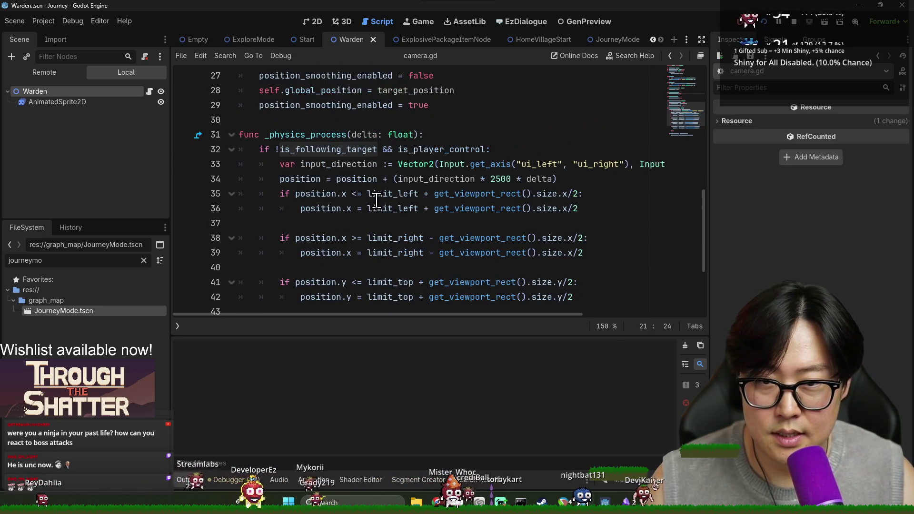
{"action": "double_click", "coordinate": [420, 150]}
{"action": "double_click", "coordinate": [328, 149]}
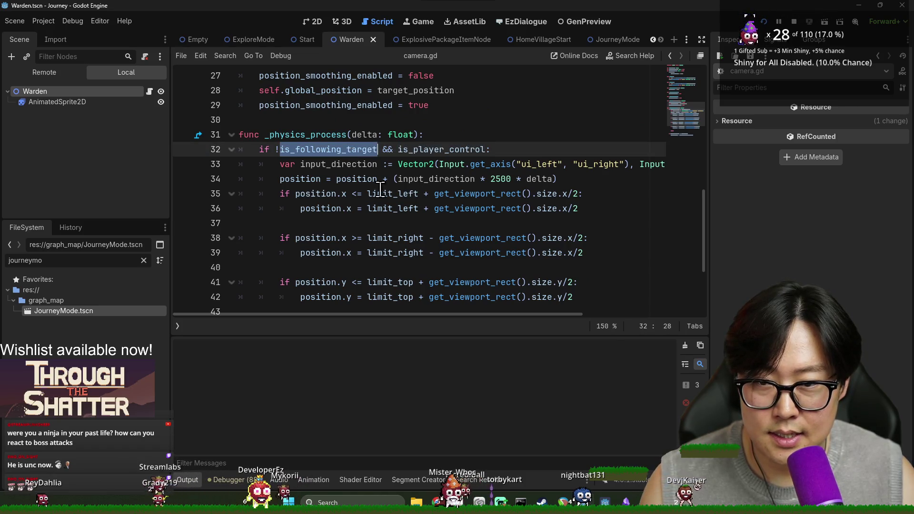
{"action": "scroll", "coordinate": [388, 193], "scroll_direction": "down", "scroll_amount": 3}
{"action": "double_click", "coordinate": [409, 272]}
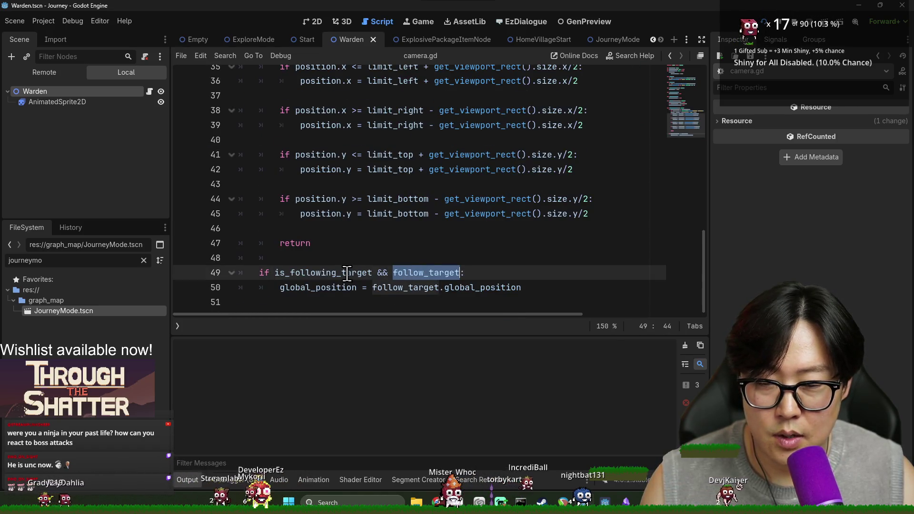
{"action": "double_click", "coordinate": [342, 274]}
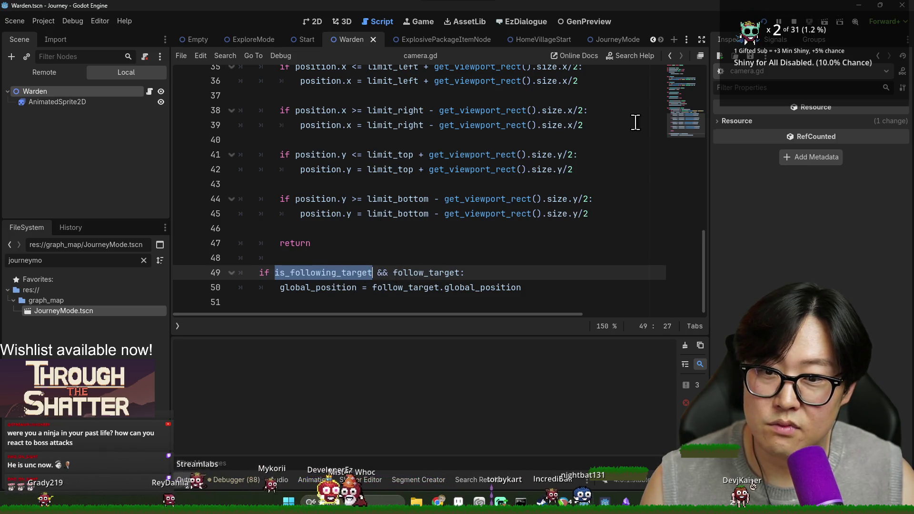
{"action": "key", "text": "alt+Tab"}
{"action": "left_click", "coordinate": [578, 191]}
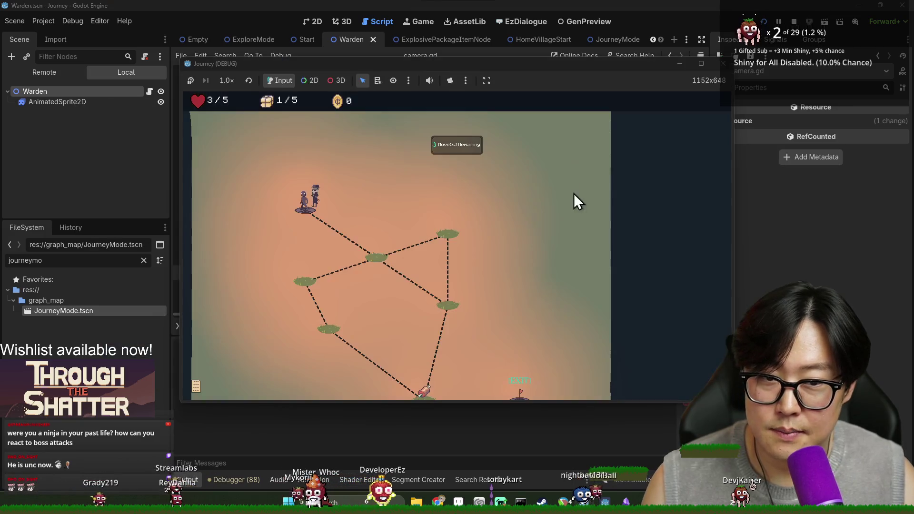
- Walk to the centre node and back to the Warden, then return to camera.gd
{"action": "left_click", "coordinate": [379, 257]}
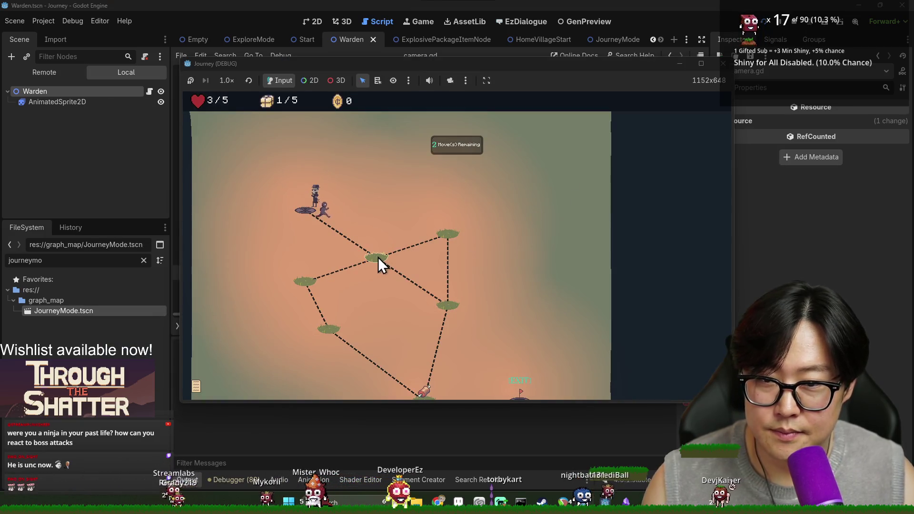
{"action": "left_click", "coordinate": [313, 215]}
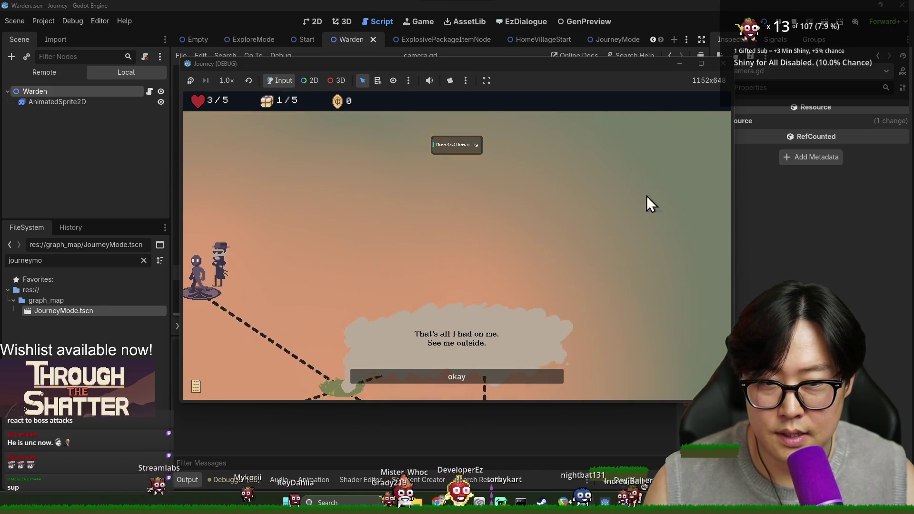
{"action": "left_click", "coordinate": [793, 21]}
{"action": "left_click", "coordinate": [367, 286]}
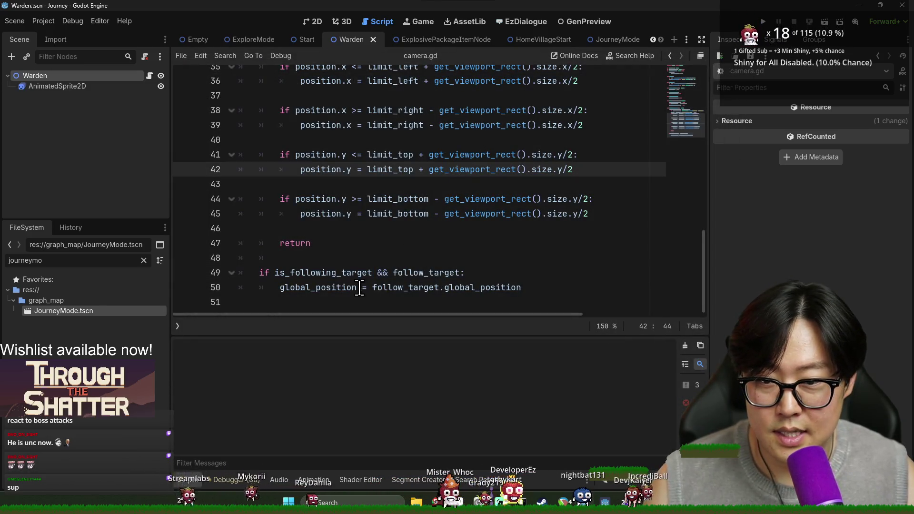
{"action": "double_click", "coordinate": [348, 272]}
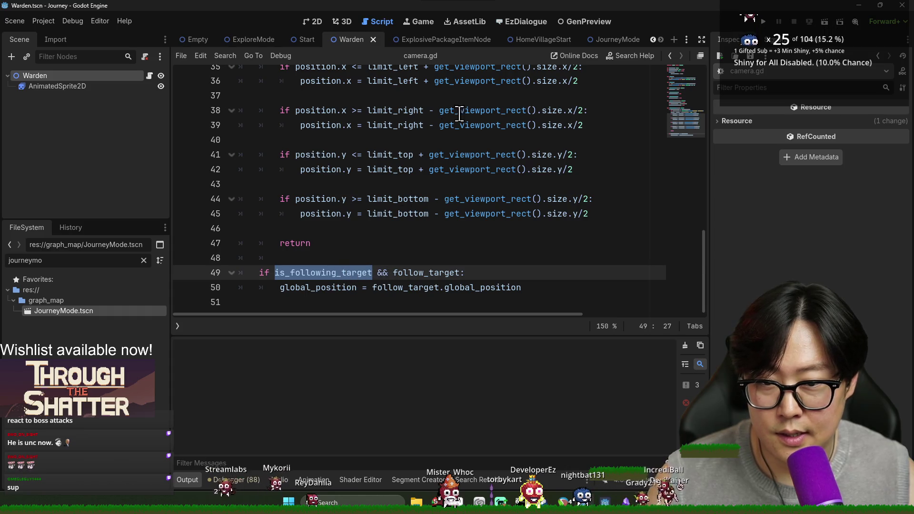
{"action": "scroll", "coordinate": [492, 138], "scroll_direction": "up", "scroll_amount": 6}
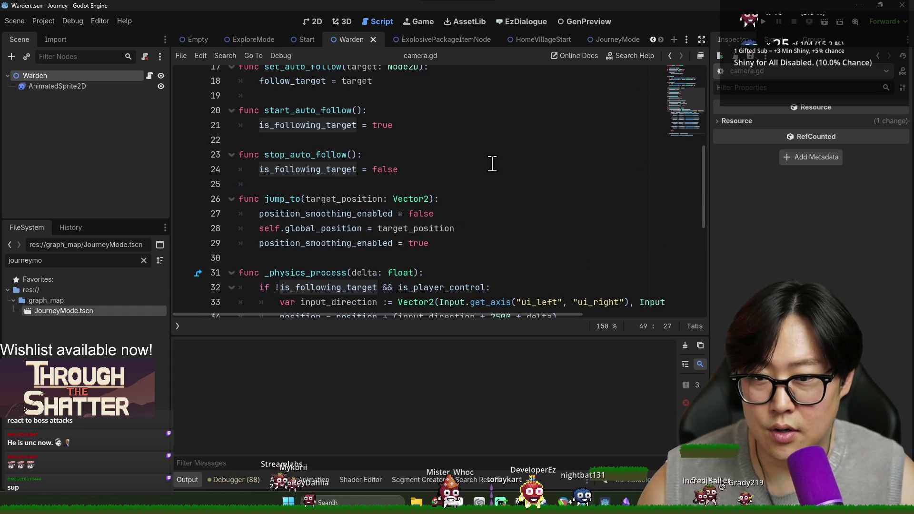
{"action": "left_click", "coordinate": [291, 199]}
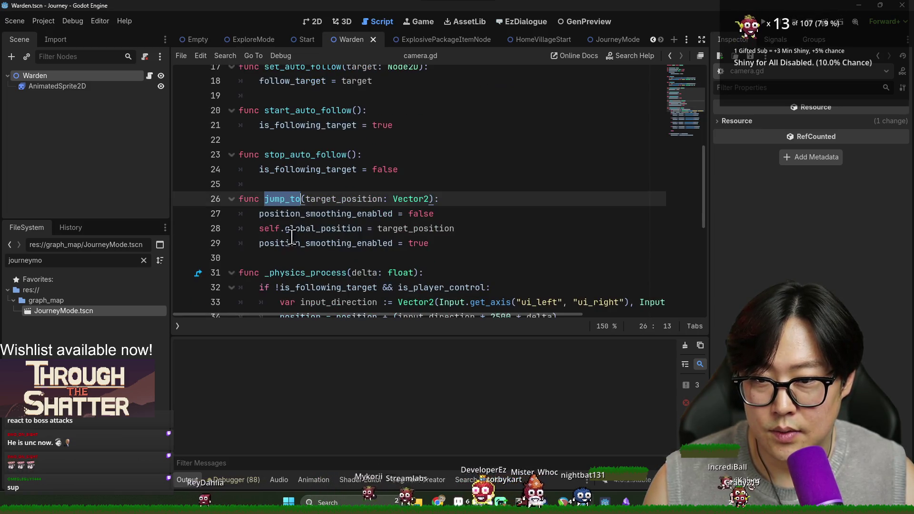
{"action": "double_click", "coordinate": [304, 214]}
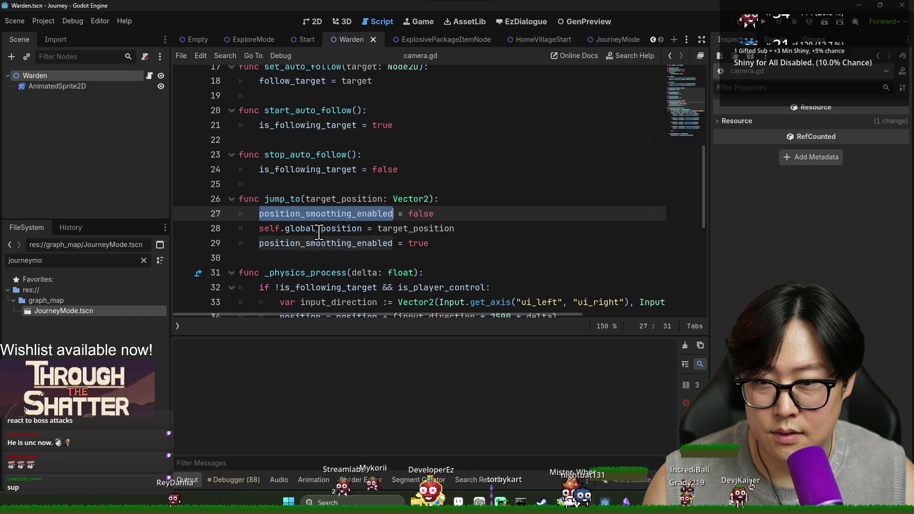
{"action": "double_click", "coordinate": [319, 233]}
{"action": "scroll", "coordinate": [322, 232], "scroll_direction": "up", "scroll_amount": 5}
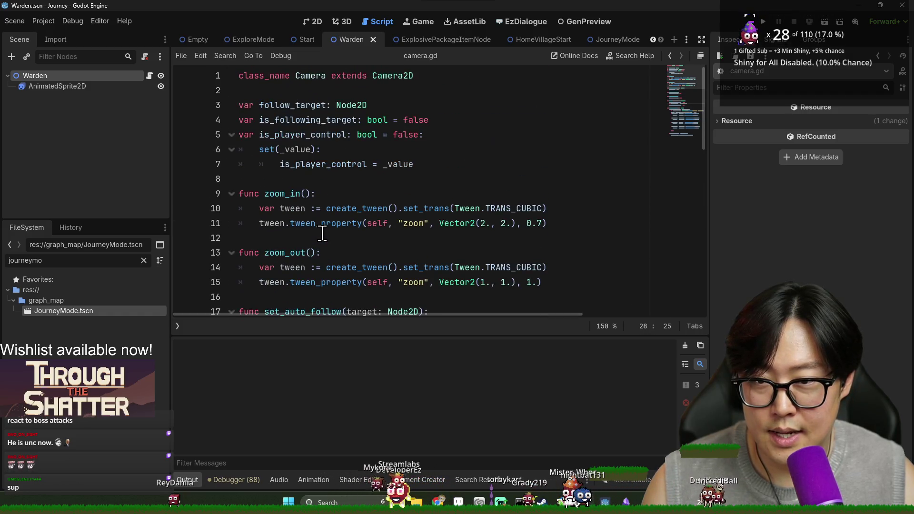
{"action": "scroll", "coordinate": [321, 233], "scroll_direction": "down", "scroll_amount": 3}
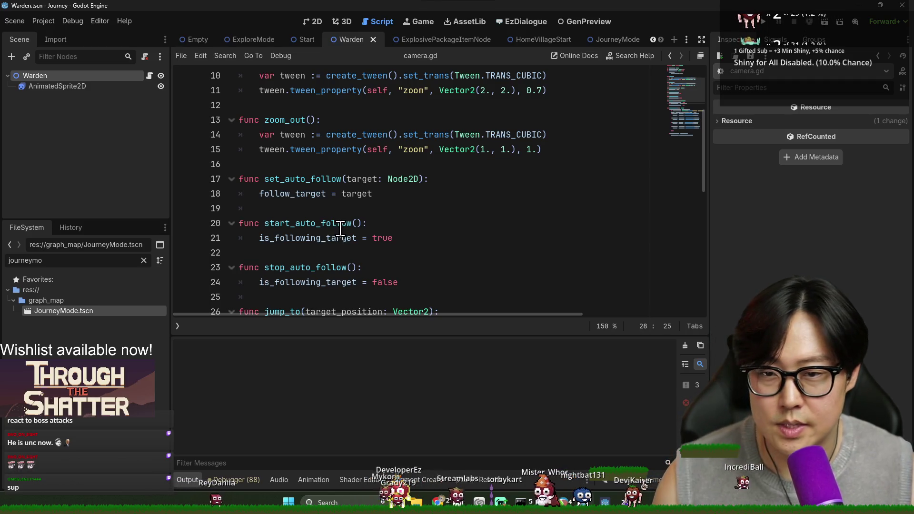
{"action": "scroll", "coordinate": [341, 229], "scroll_direction": "down", "scroll_amount": 6}
{"action": "left_click", "coordinate": [439, 164]}
{"action": "left_click", "coordinate": [452, 134]}
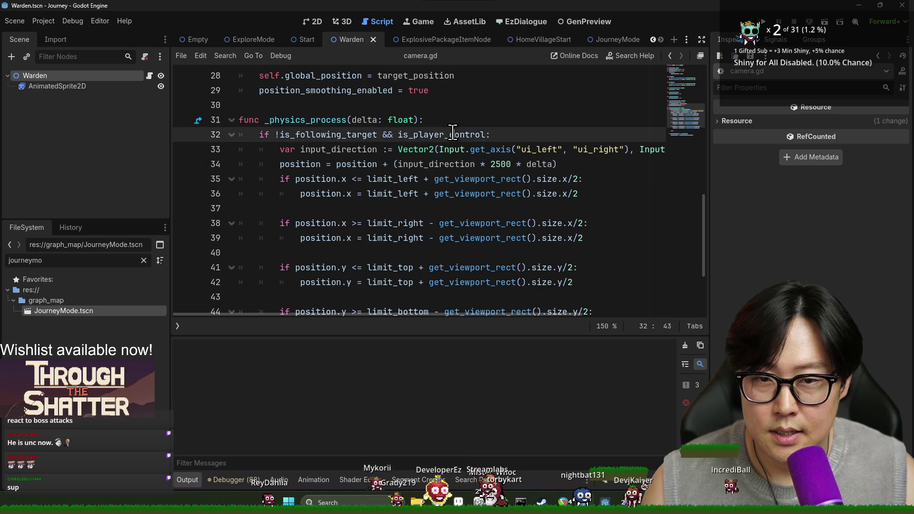
{"action": "scroll", "coordinate": [414, 194], "scroll_direction": "up", "scroll_amount": 1}
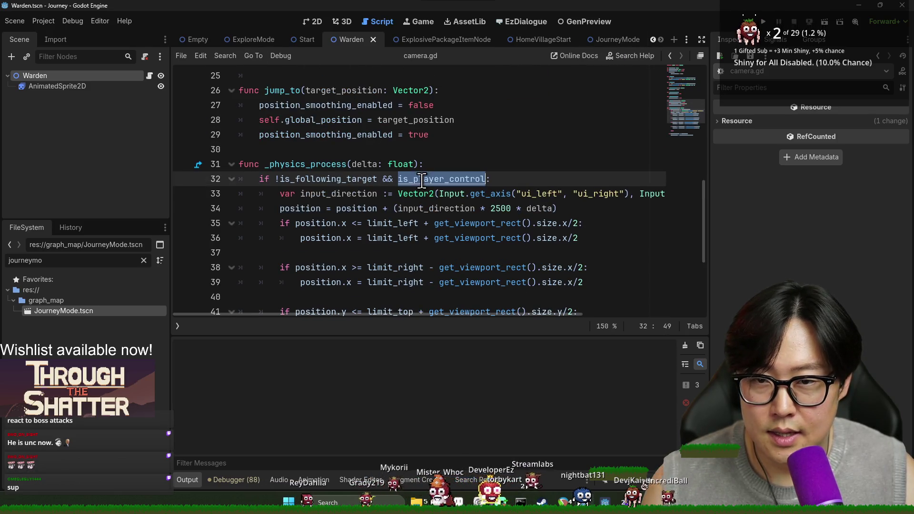
{"action": "scroll", "coordinate": [413, 198], "scroll_direction": "up", "scroll_amount": 3}
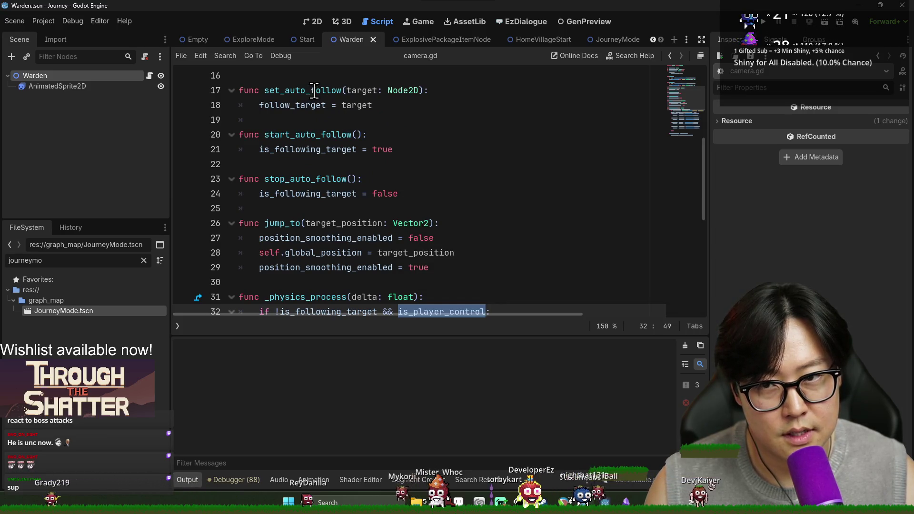
{"action": "scroll", "coordinate": [369, 118], "scroll_direction": "down", "scroll_amount": 6}
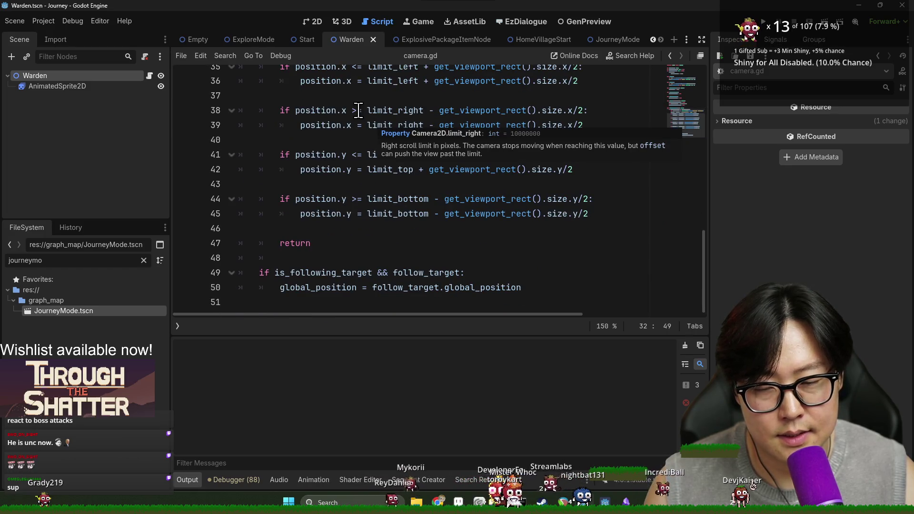
{"action": "double_click", "coordinate": [342, 272]}
{"action": "scroll", "coordinate": [408, 272], "scroll_direction": "up", "scroll_amount": 2}
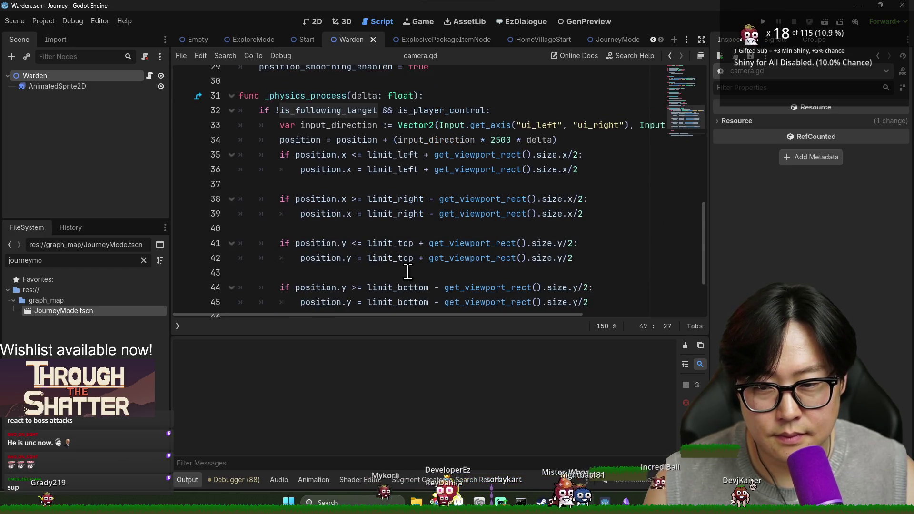
{"action": "scroll", "coordinate": [405, 269], "scroll_direction": "down", "scroll_amount": 2}
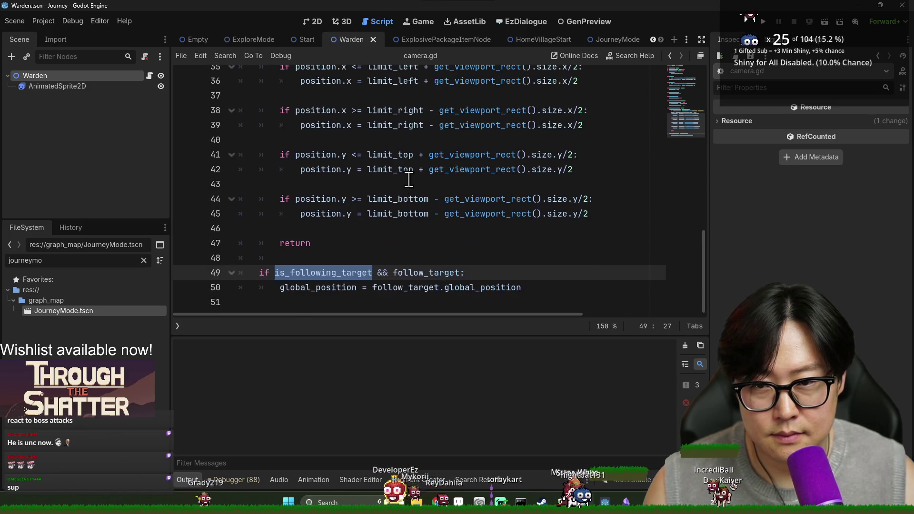
{"action": "double_click", "coordinate": [410, 288]}
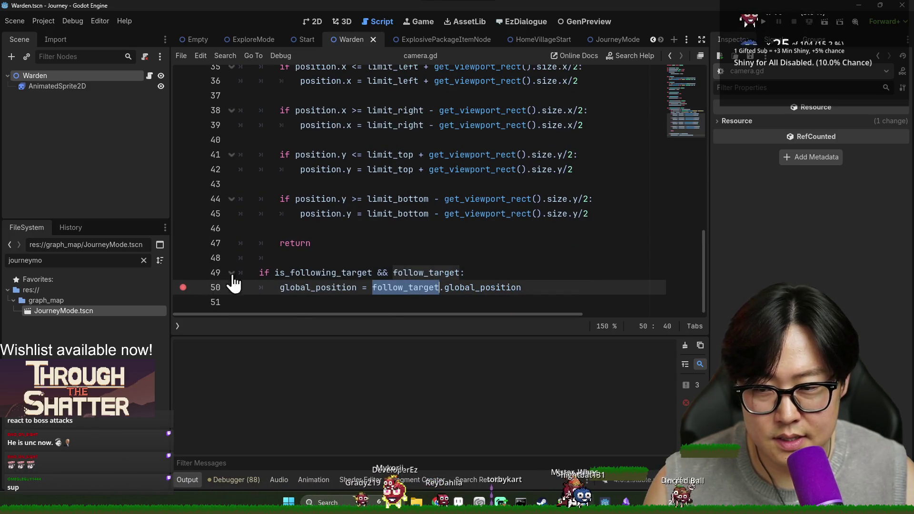
{"action": "left_click", "coordinate": [763, 22]}
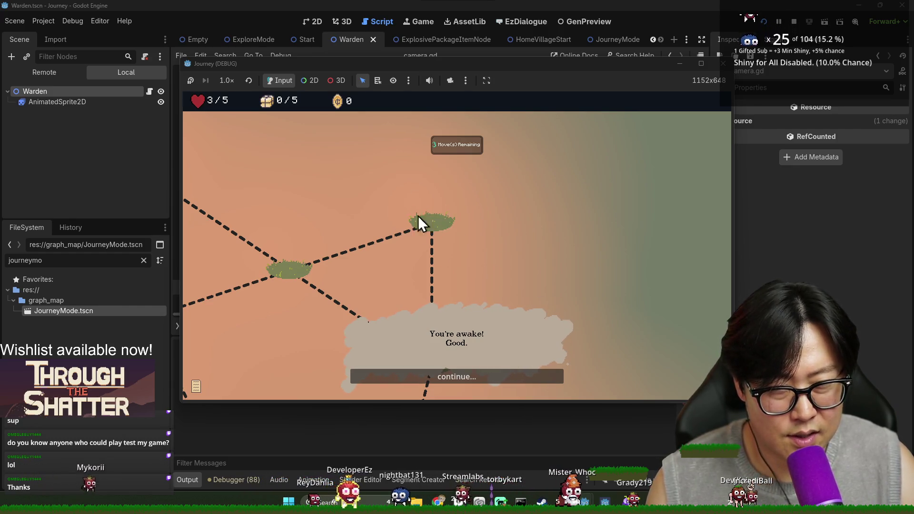
- Bring the camera.gd script editor back in front
{"action": "key", "text": "F8"}
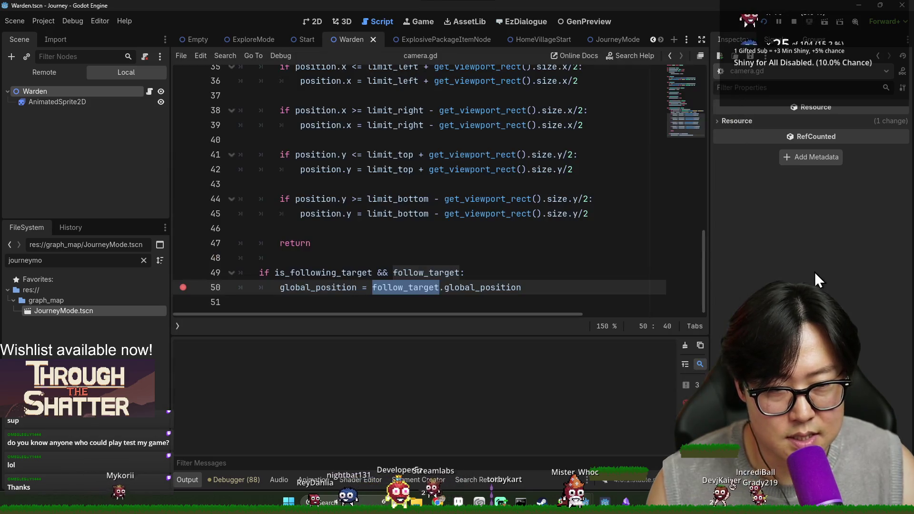
- Set a breakpoint on camera.gd line 50 and review the is_player_control uses
{"action": "left_click", "coordinate": [183, 287]}
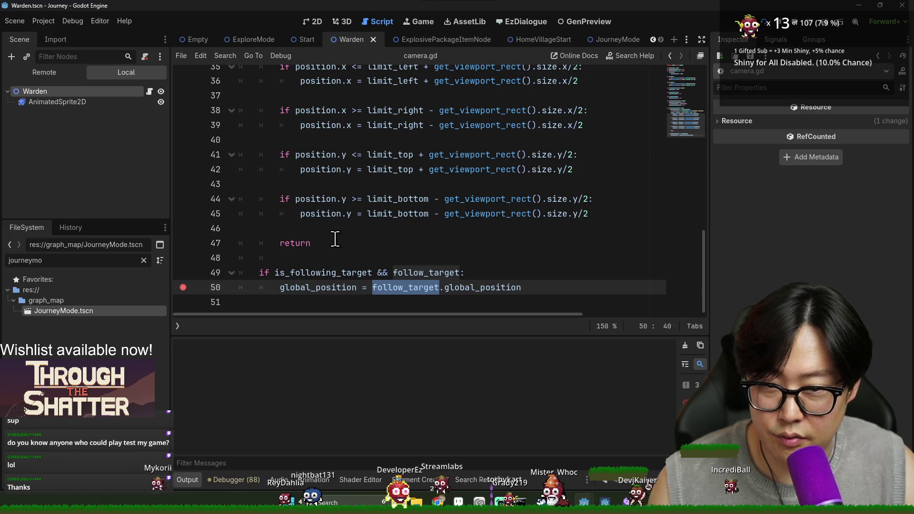
{"action": "double_click", "coordinate": [405, 272]}
{"action": "scroll", "coordinate": [380, 245], "scroll_direction": "up", "scroll_amount": 6}
{"action": "scroll", "coordinate": [380, 245], "scroll_direction": "down", "scroll_amount": 2}
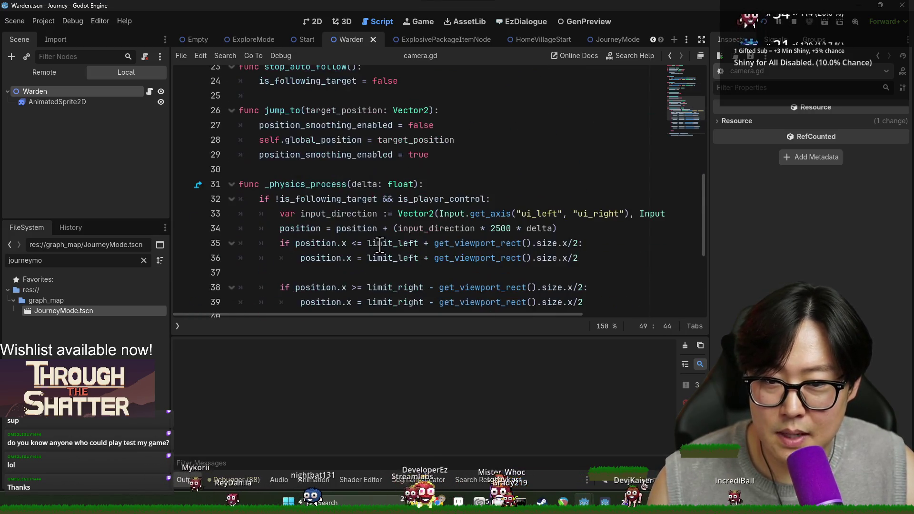
{"action": "double_click", "coordinate": [428, 199]}
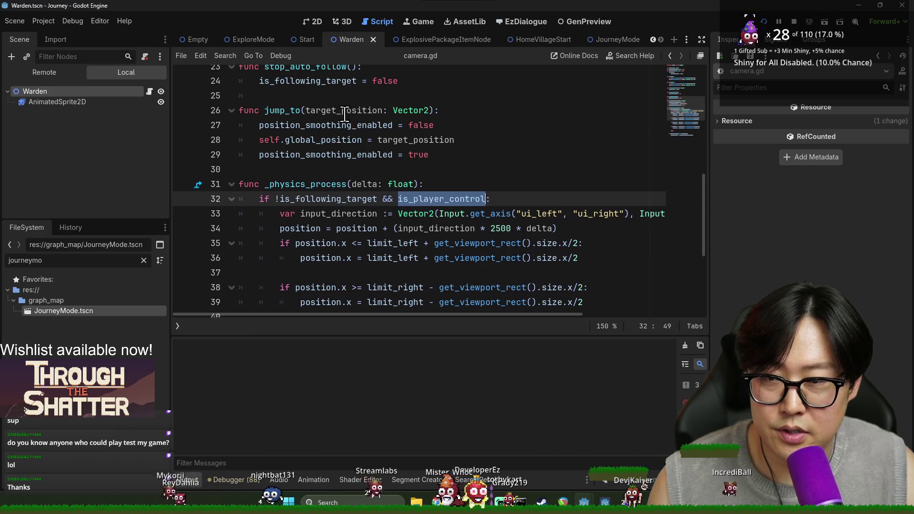
{"action": "scroll", "coordinate": [347, 143], "scroll_direction": "up", "scroll_amount": 7}
- Stop the game and open the Warden node's script via the 'wa' scene filter
{"action": "left_click", "coordinate": [762, 21]}
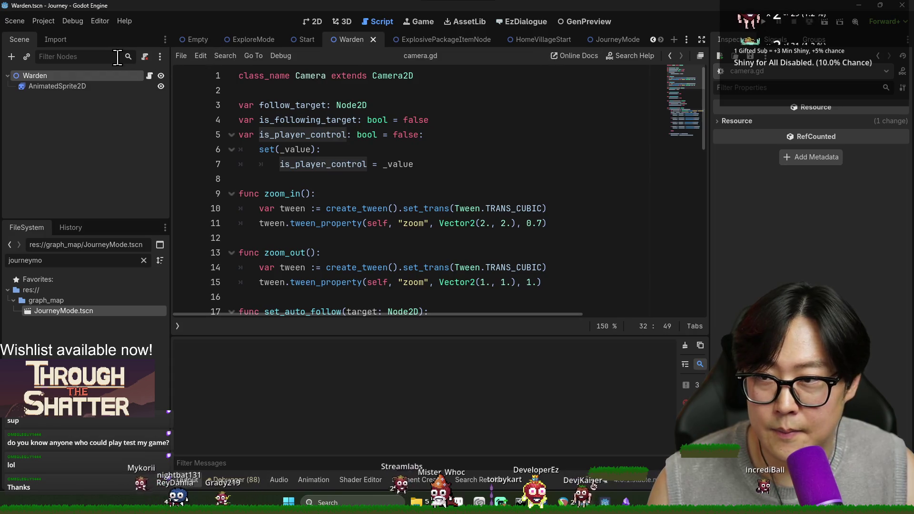
{"action": "left_click", "coordinate": [114, 57]}
{"action": "type", "text": "wa"}
{"action": "left_click", "coordinate": [150, 75]}
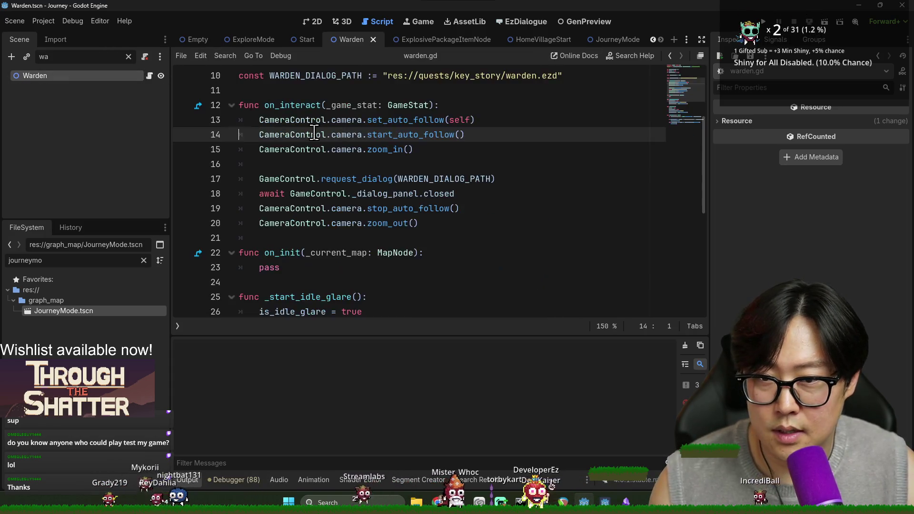
{"action": "scroll", "coordinate": [329, 145], "scroll_direction": "down", "scroll_amount": 2}
{"action": "scroll", "coordinate": [330, 149], "scroll_direction": "down", "scroll_amount": 3}
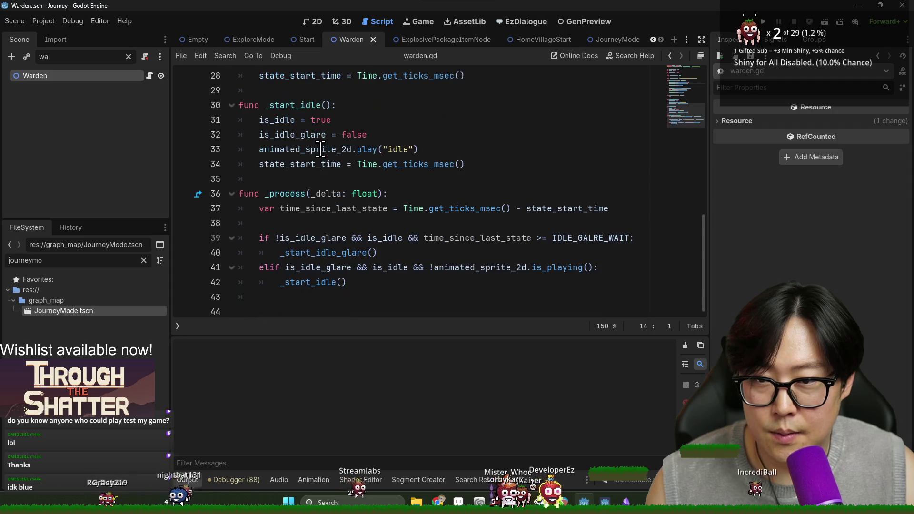
{"action": "scroll", "coordinate": [325, 157], "scroll_direction": "up", "scroll_amount": 5}
{"action": "scroll", "coordinate": [326, 157], "scroll_direction": "up", "scroll_amount": 1}
- Insert an is_player_control = false line at the start of on_interact
{"action": "double_click", "coordinate": [381, 145]}
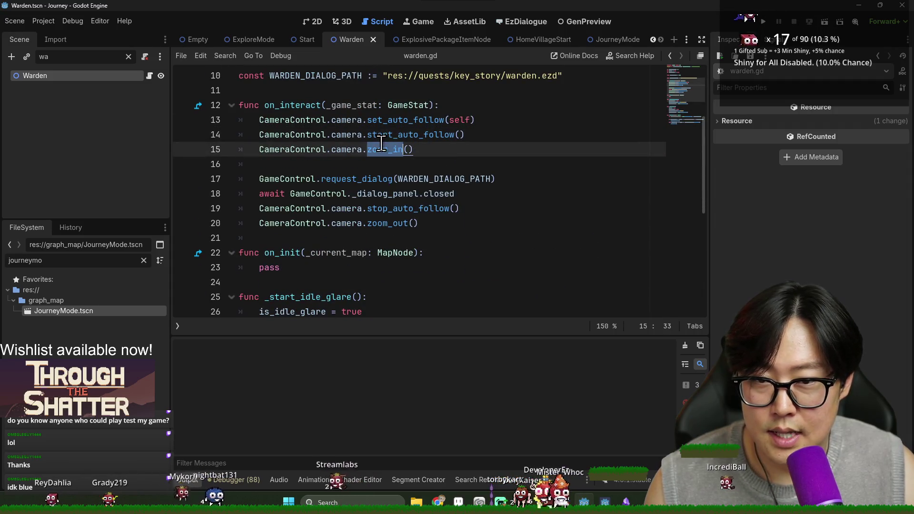
{"action": "left_click", "coordinate": [442, 146]}
{"action": "left_click", "coordinate": [457, 106]}
{"action": "double_click", "coordinate": [266, 119]}
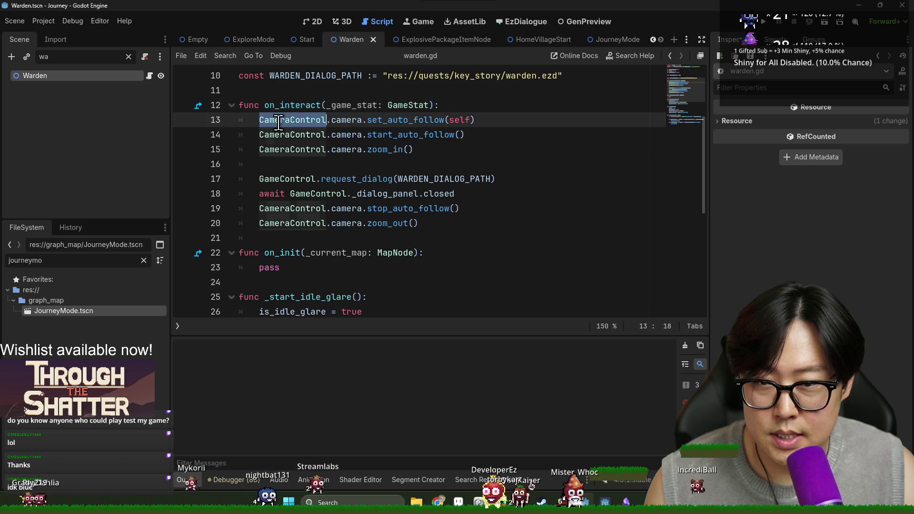
{"action": "left_click", "coordinate": [471, 105]}
{"action": "key", "text": "Return"}
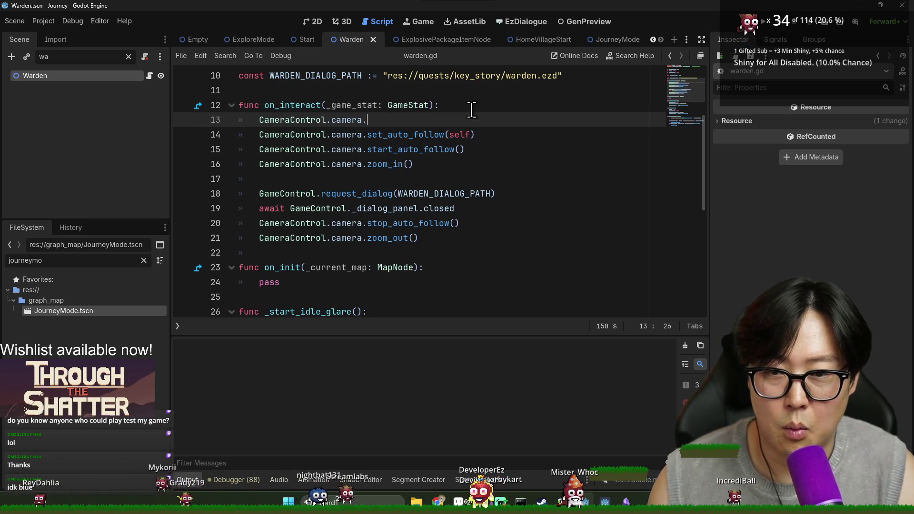
{"action": "type", "text": "is"}
{"action": "key", "text": "Down"}
{"action": "key", "text": "Return"}
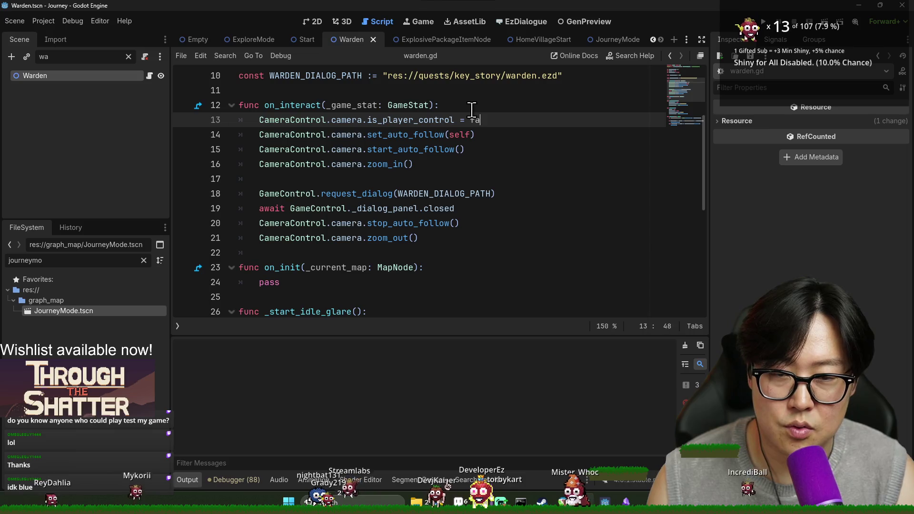
- Duplicate that line after zoom_out with the value changed to true
{"action": "triple_click", "coordinate": [252, 123]}
{"action": "key", "text": "ctrl+c"}
{"action": "left_click", "coordinate": [455, 234]}
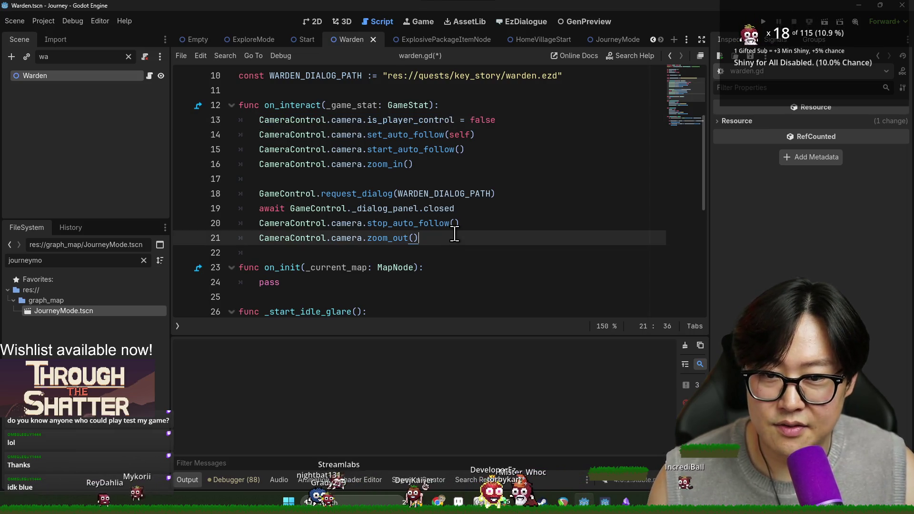
{"action": "key", "text": "Return"}
{"action": "key", "text": "ctrl+v"}
{"action": "key", "text": "BackSpace"}
{"action": "type", "text": "tr"}
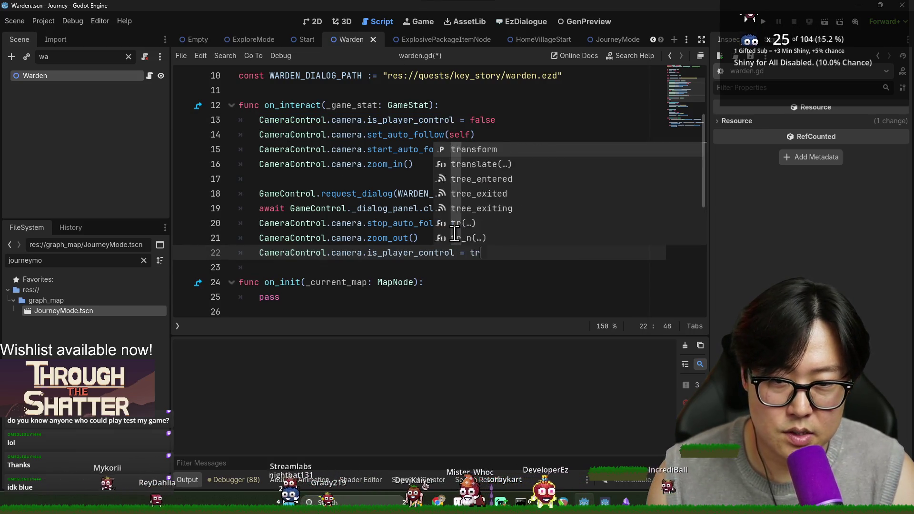
{"action": "key", "text": "Return"}
- Save warden.gd and run the game again to test the fix
{"action": "key", "text": "ctrl+s"}
{"action": "left_click", "coordinate": [682, 101]}
{"action": "left_click", "coordinate": [763, 27]}
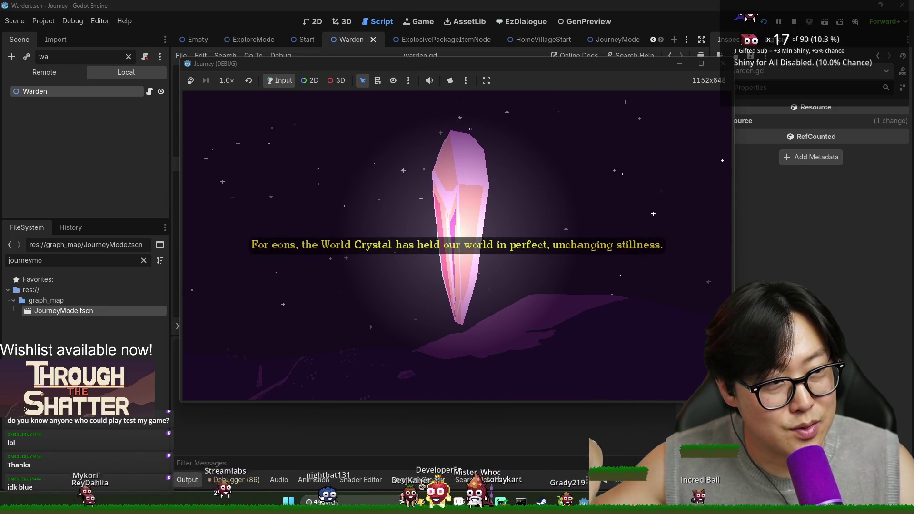
- Play the relaunched game's World Crystal intro to the Warden's 'You're awake! Good.' line, then return to warden.gd
{"action": "key", "text": "alt+Tab"}
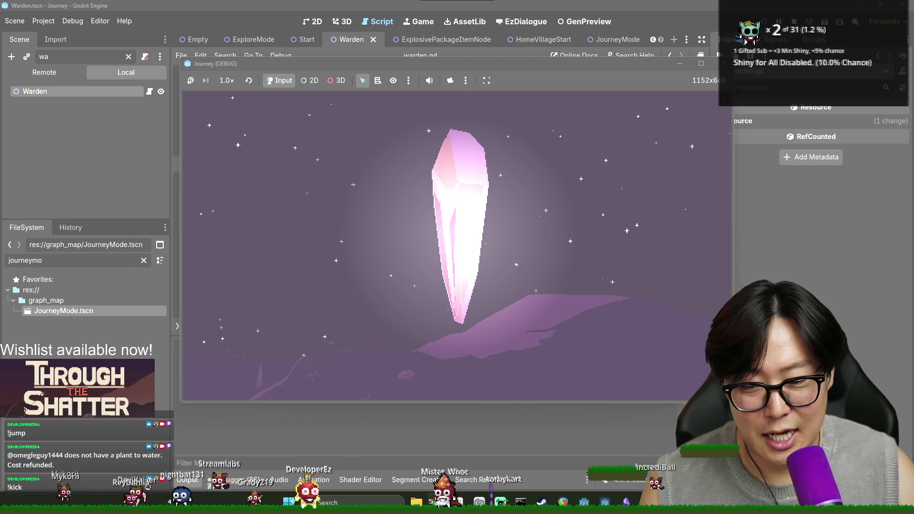
{"action": "key", "text": "alt+Tab"}
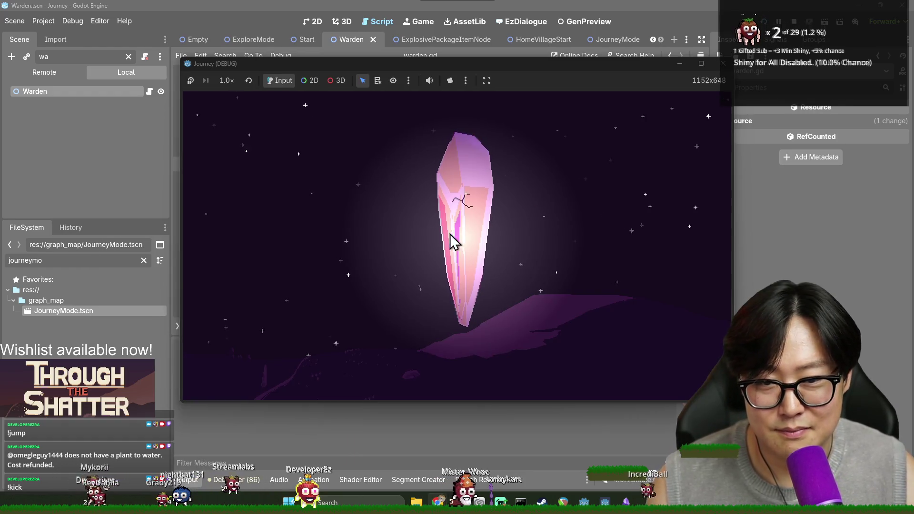
{"action": "key", "text": "alt+Tab"}
{"action": "left_click", "coordinate": [649, 223]}
{"action": "key", "text": "alt+Tab"}
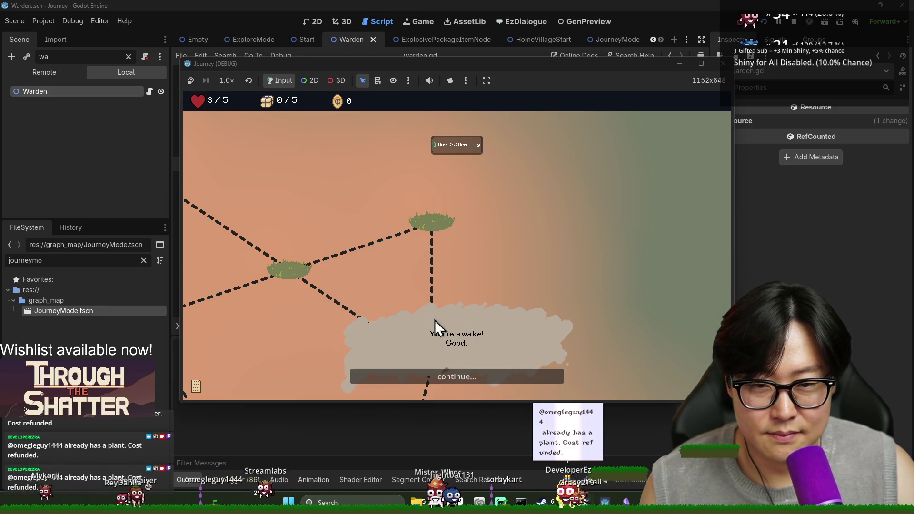
{"action": "key", "text": "alt+Tab"}
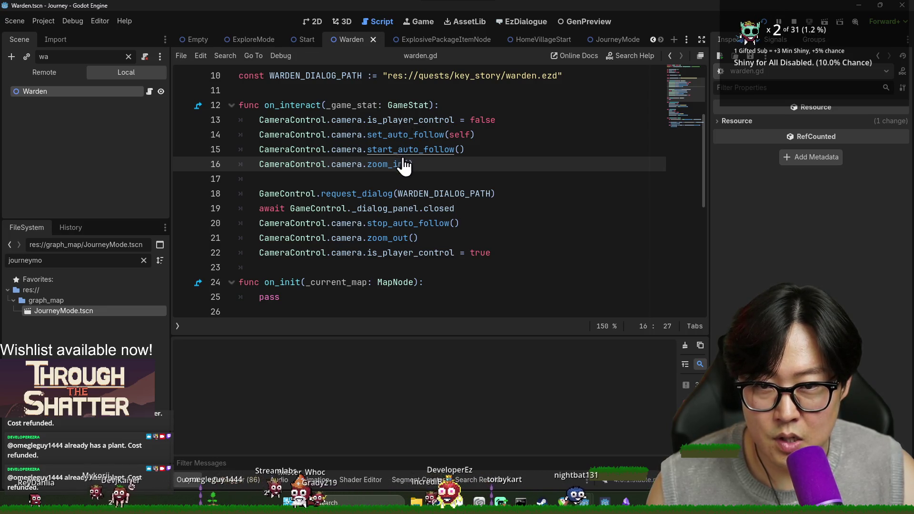
- Break on the is_player_control assignment and _physics_process line 32 in camera.gd, then step to line 49
{"action": "left_click", "coordinate": [392, 123], "text": "ctrl"}
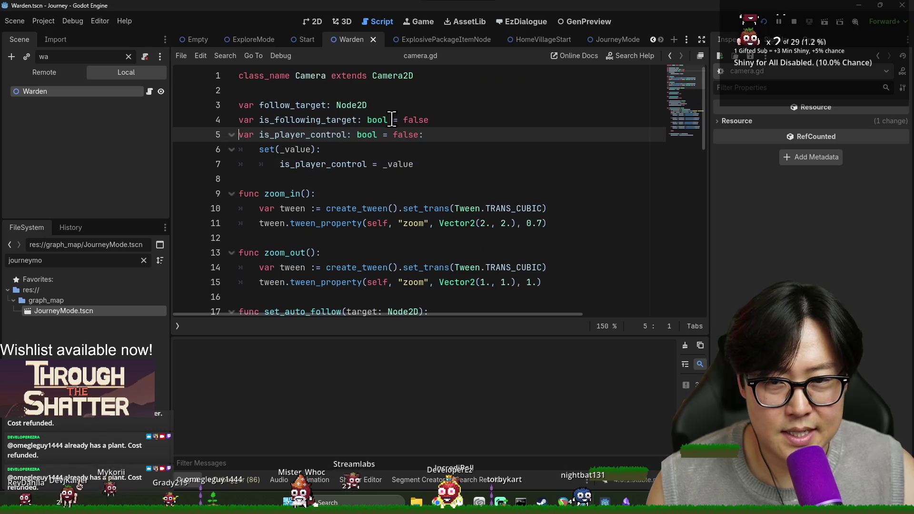
{"action": "left_click", "coordinate": [190, 164]}
{"action": "scroll", "coordinate": [411, 244], "scroll_direction": "down", "scroll_amount": 10}
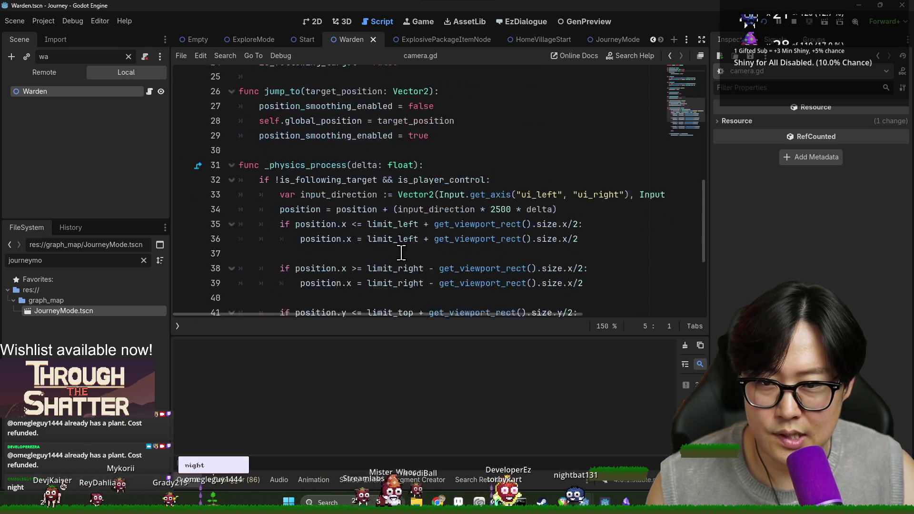
{"action": "left_click", "coordinate": [184, 90]}
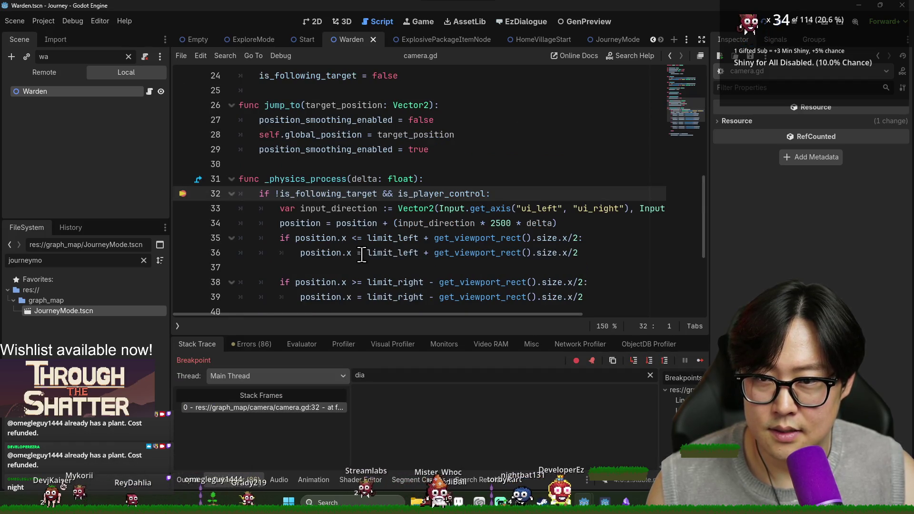
{"action": "mouse_move", "coordinate": [432, 195]}
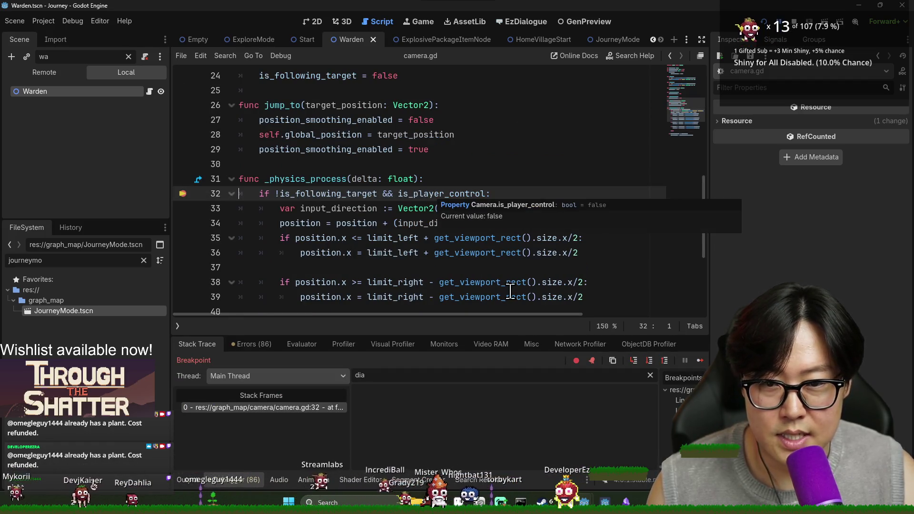
{"action": "left_click", "coordinate": [650, 361]}
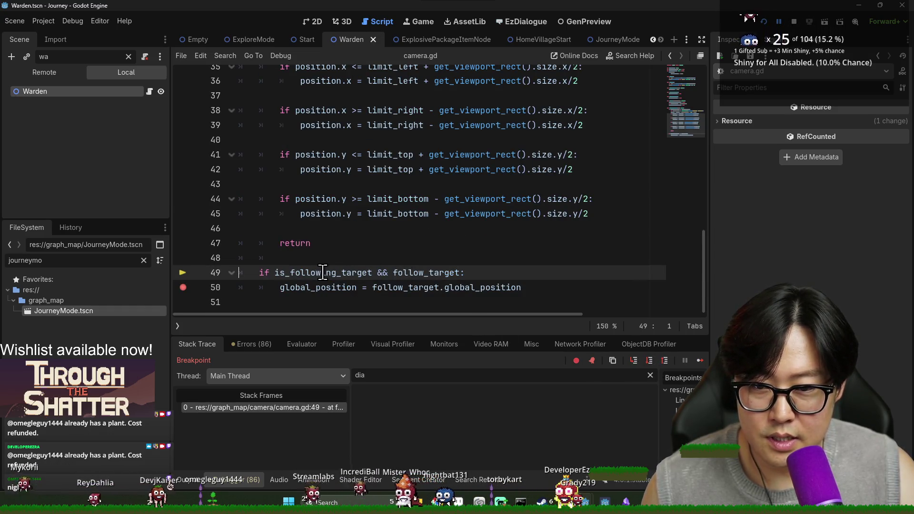
- Inspect start_auto_follow and is_following_target to confirm the camera flags are false
{"action": "mouse_move", "coordinate": [323, 273]}
{"action": "scroll", "coordinate": [322, 272], "scroll_direction": "up", "scroll_amount": 8}
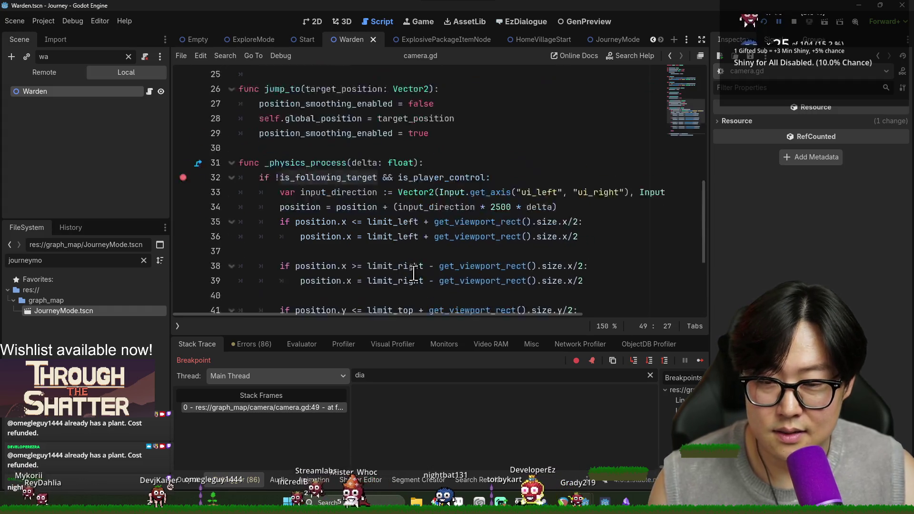
{"action": "scroll", "coordinate": [310, 206], "scroll_direction": "down", "scroll_amount": 8}
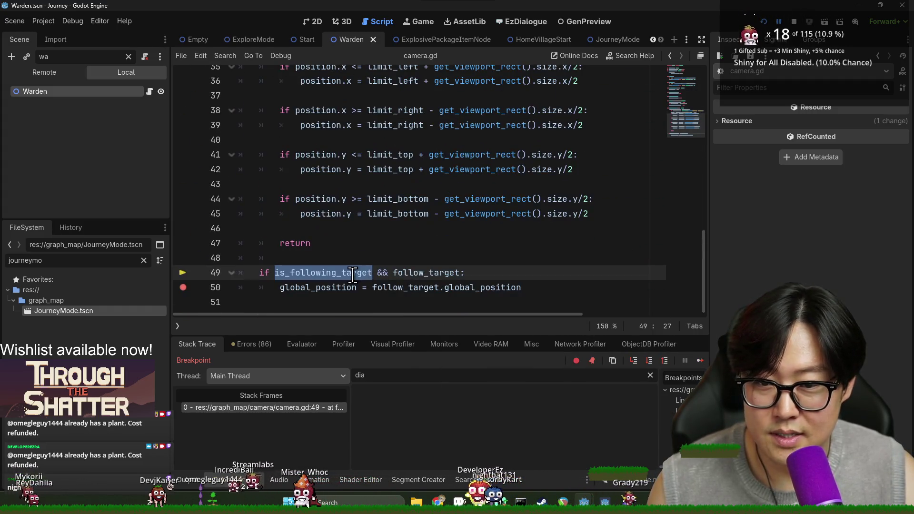
{"action": "scroll", "coordinate": [374, 268], "scroll_direction": "up", "scroll_amount": 8}
{"action": "scroll", "coordinate": [374, 268], "scroll_direction": "down", "scroll_amount": 2}
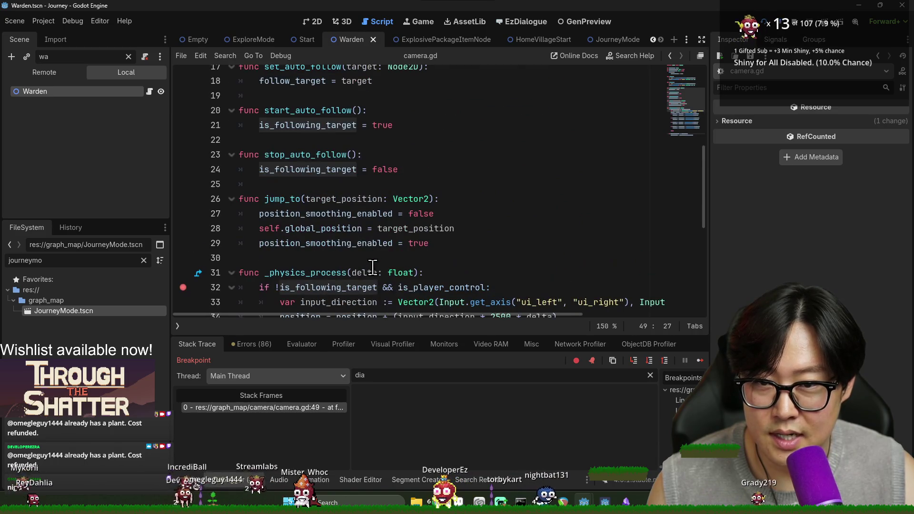
{"action": "double_click", "coordinate": [316, 110]}
{"action": "scroll", "coordinate": [415, 257], "scroll_direction": "down", "scroll_amount": 6}
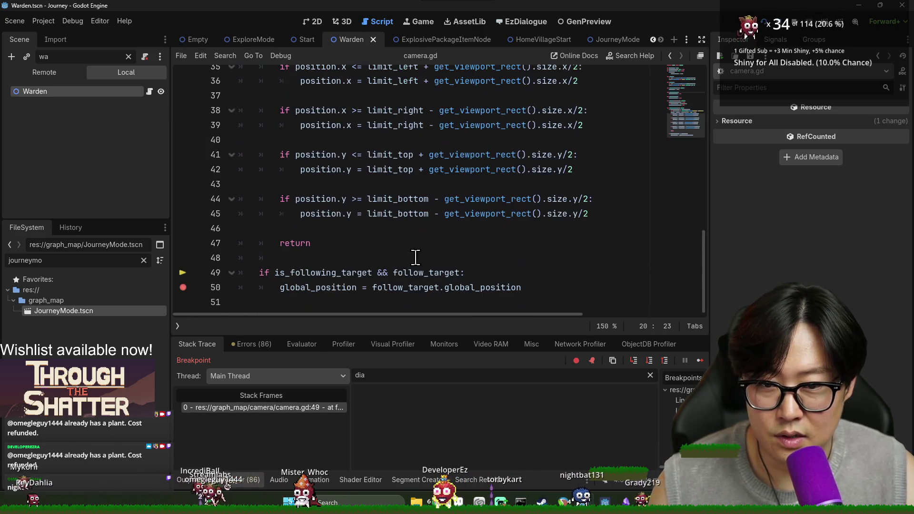
{"action": "double_click", "coordinate": [338, 274]}
{"action": "mouse_move", "coordinate": [334, 273]}
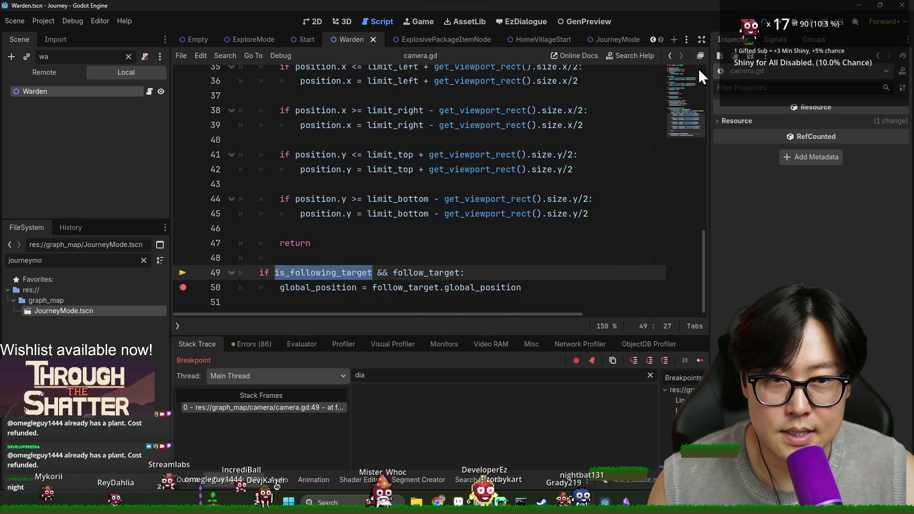
{"action": "scroll", "coordinate": [190, 289], "scroll_direction": "up", "scroll_amount": 6}
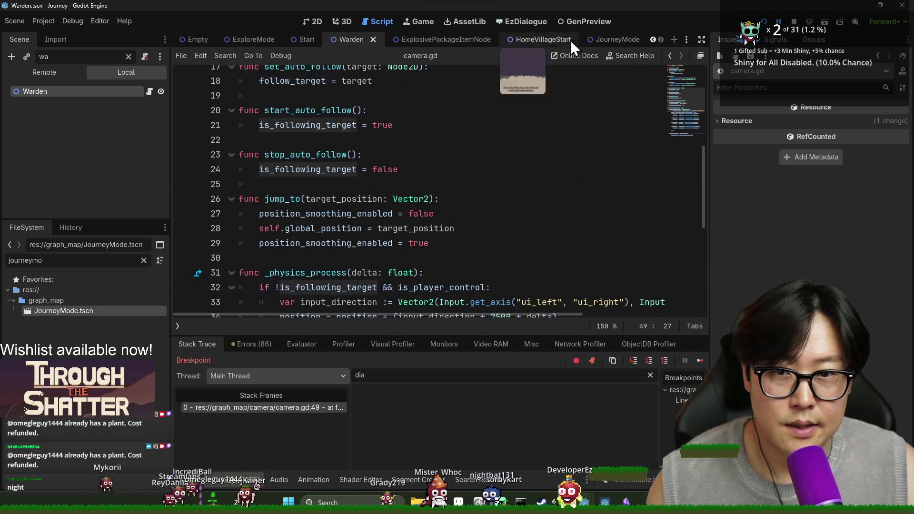
- Trace warden.gd's set_auto_follow, start_auto_follow and zoom_in calls into camera.gd, then mark the stop_auto_follow line
{"action": "left_click", "coordinate": [149, 91]}
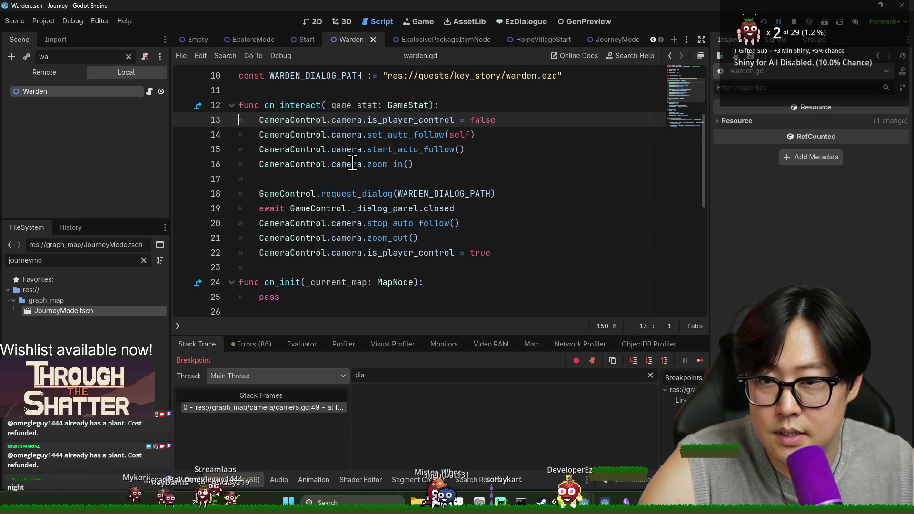
{"action": "double_click", "coordinate": [372, 135]}
{"action": "double_click", "coordinate": [398, 135]}
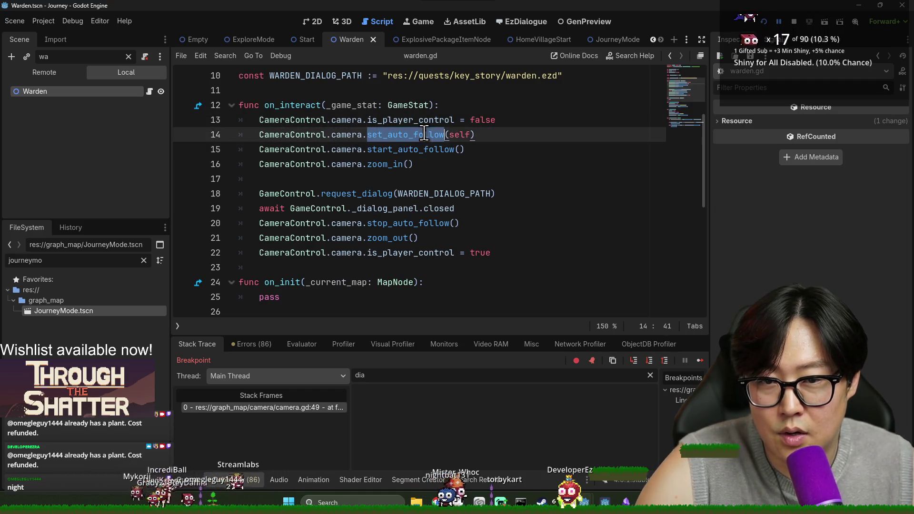
{"action": "left_click", "coordinate": [398, 134], "text": "ctrl"}
{"action": "key", "text": "alt+Left"}
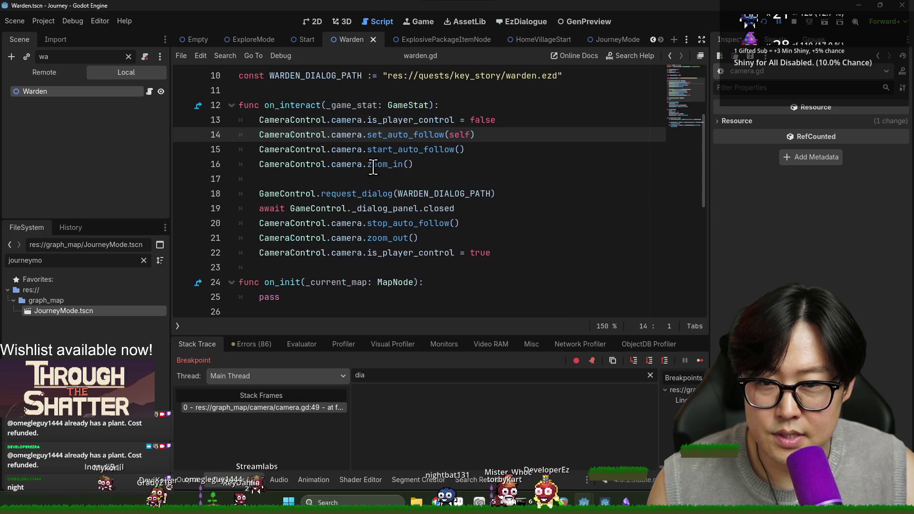
{"action": "left_click", "coordinate": [390, 151], "text": "ctrl"}
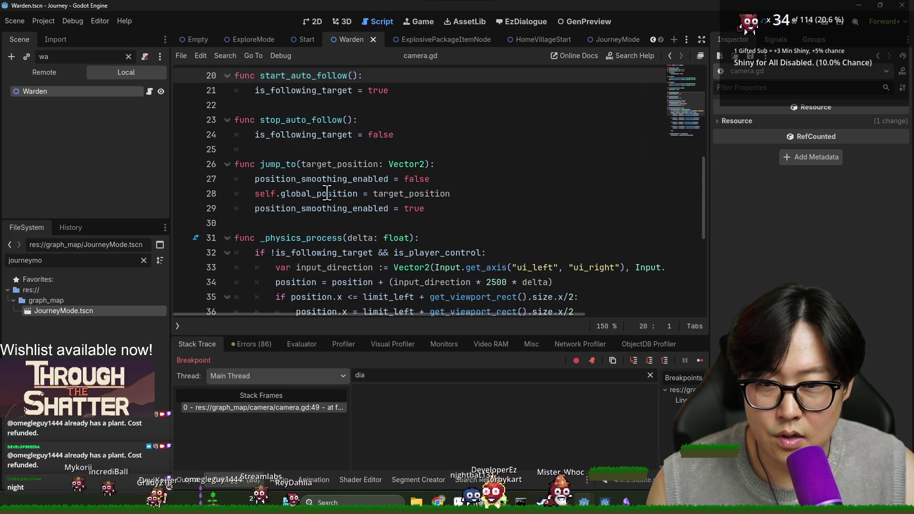
{"action": "key", "text": "alt+Left"}
{"action": "left_click", "coordinate": [384, 164], "text": "ctrl"}
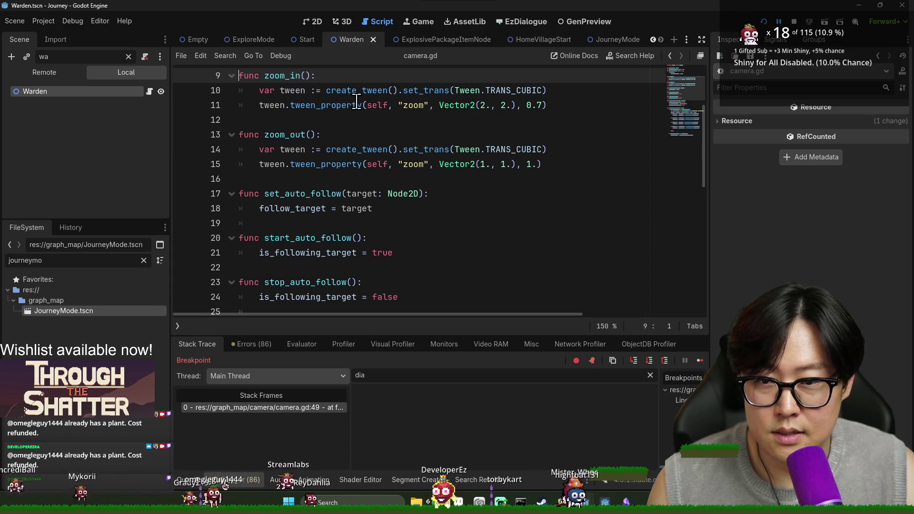
{"action": "scroll", "coordinate": [343, 223], "scroll_direction": "down", "scroll_amount": 3}
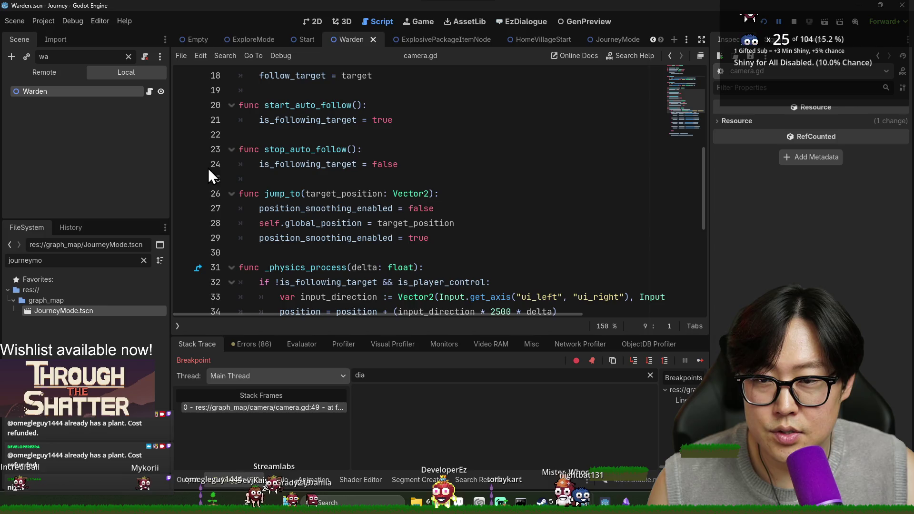
{"action": "key", "text": "alt+Left"}
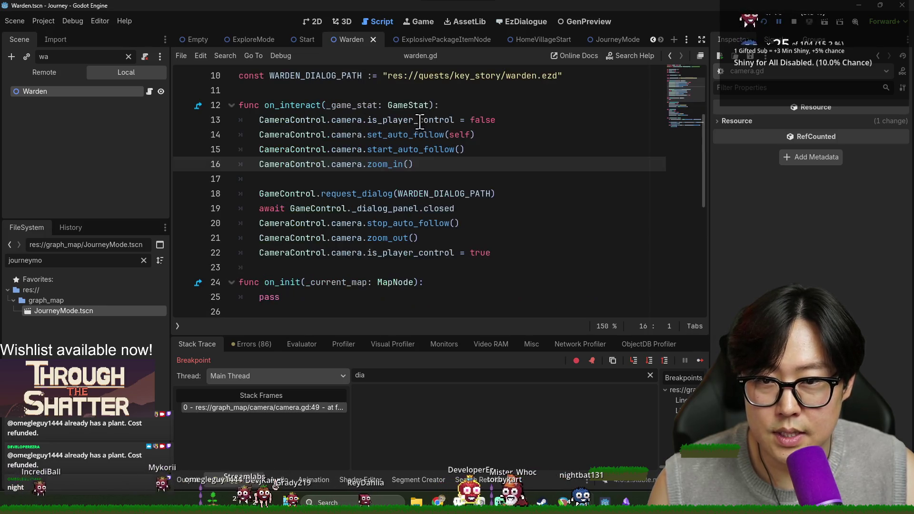
{"action": "left_click", "coordinate": [271, 208]}
{"action": "left_click", "coordinate": [369, 208]}
- Add a breakpoint at warden.gd line 20 before stop_auto_follow and restart the game in debug mode
{"action": "left_click", "coordinate": [183, 223]}
{"action": "left_click", "coordinate": [764, 22]}
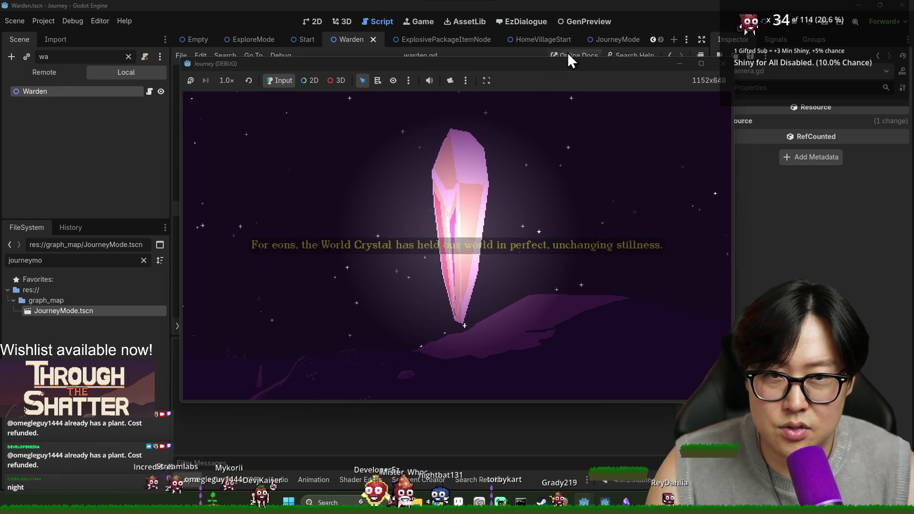
{"action": "left_click", "coordinate": [838, 217]}
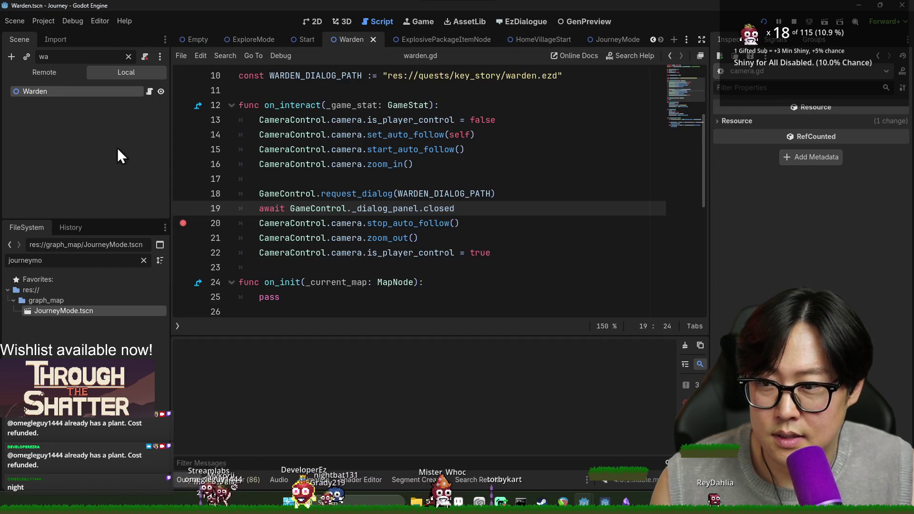
- Check the running game, then switch through the Empty and JourneyMode scenes to journey_mode.gd
{"action": "left_click", "coordinate": [199, 42]}
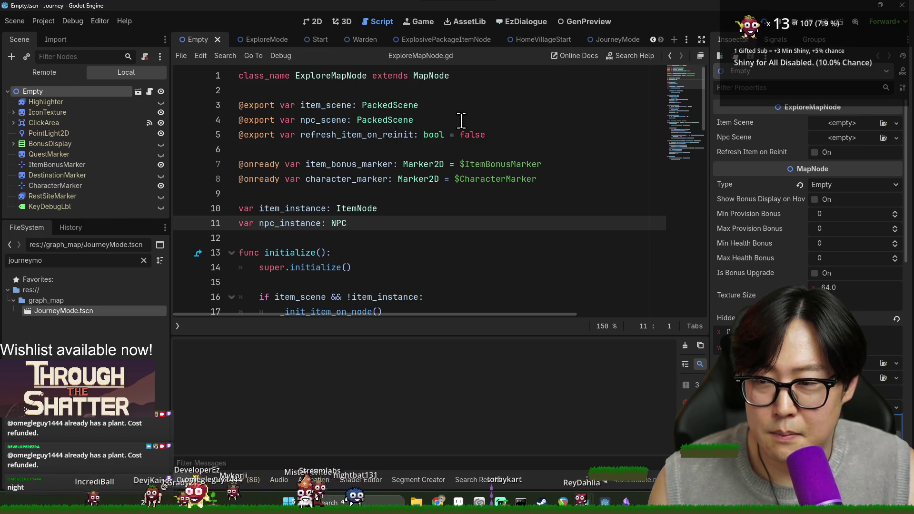
{"action": "key", "text": "alt+Tab"}
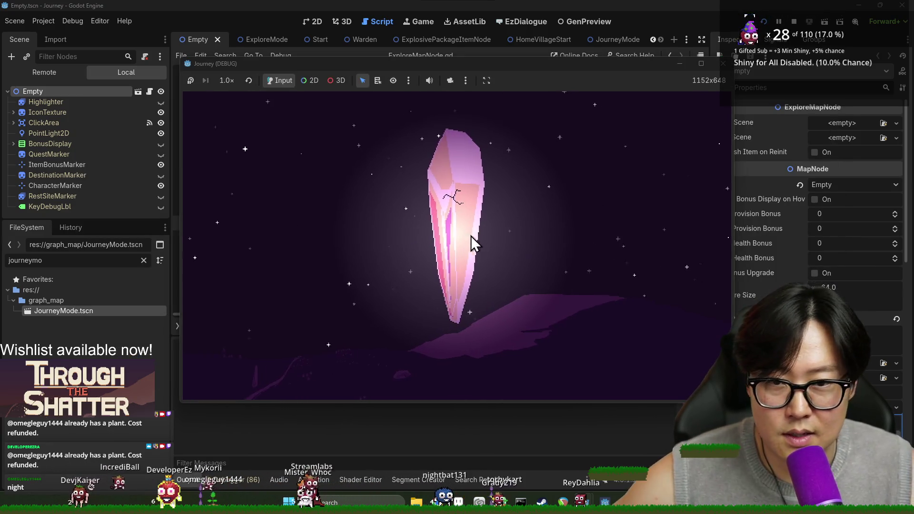
{"action": "key", "text": "alt+Tab"}
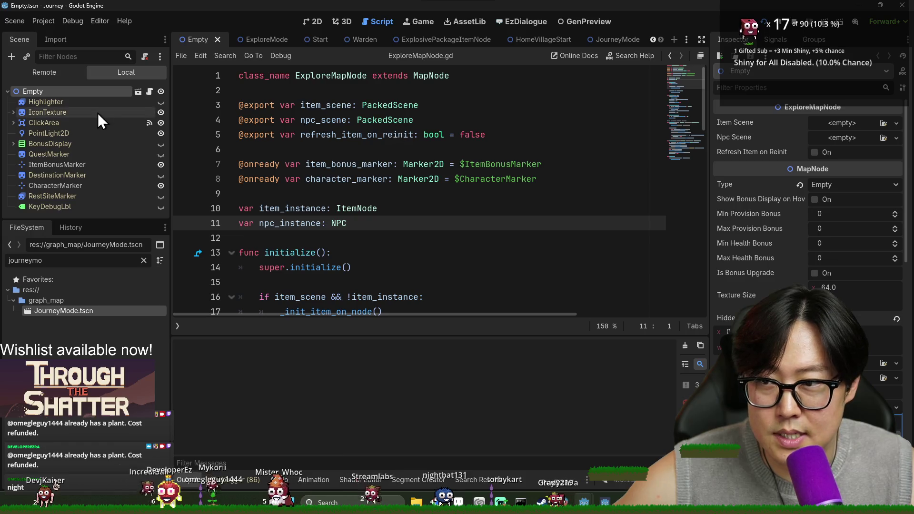
{"action": "left_click", "coordinate": [611, 40]}
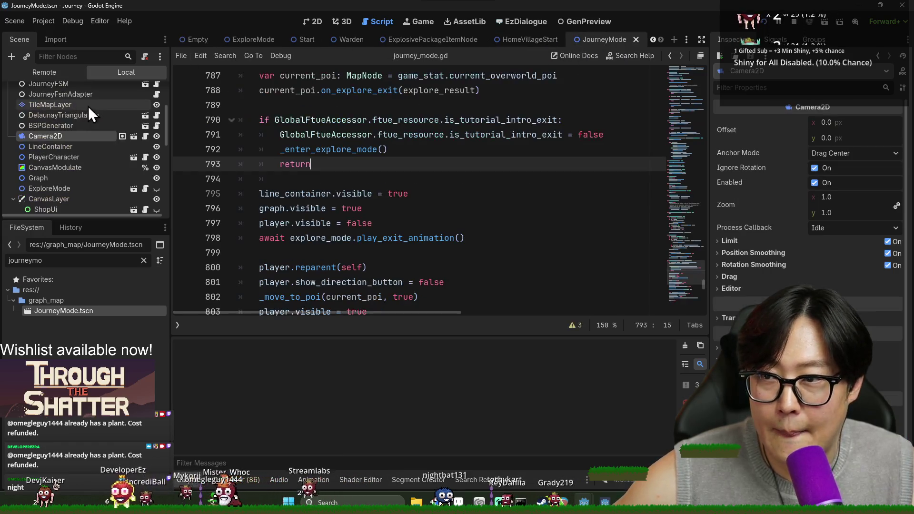
- Search journey_mode.gd for 'initi' to reach _initialize_game_stat, then view the EzDialogue editor
{"action": "scroll", "coordinate": [108, 132], "scroll_direction": "up", "scroll_amount": 4}
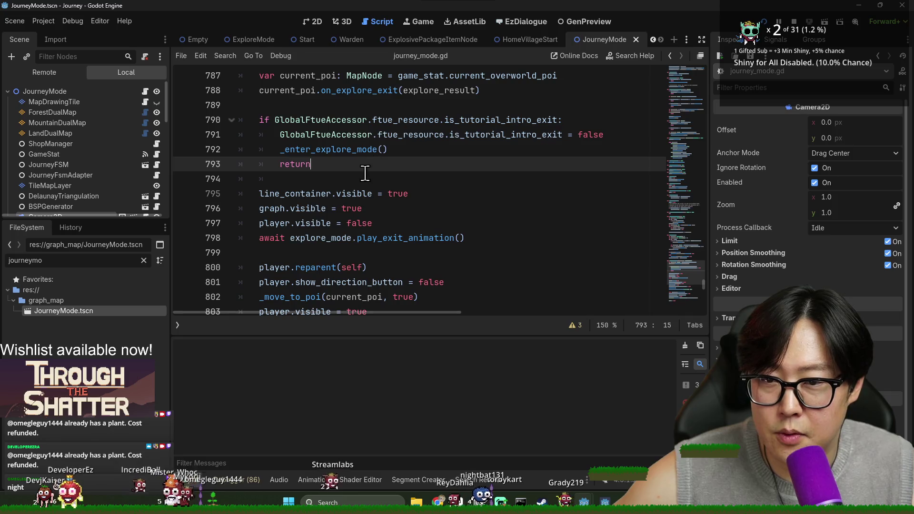
{"action": "key", "text": "ctrl+f"}
{"action": "type", "text": "initi"}
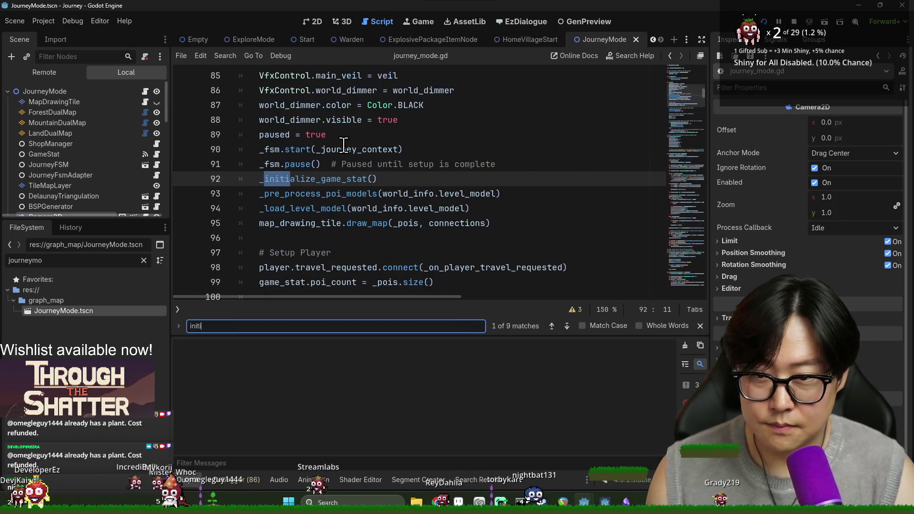
{"action": "left_click", "coordinate": [333, 179], "text": "ctrl"}
{"action": "scroll", "coordinate": [408, 214], "scroll_direction": "down", "scroll_amount": 5}
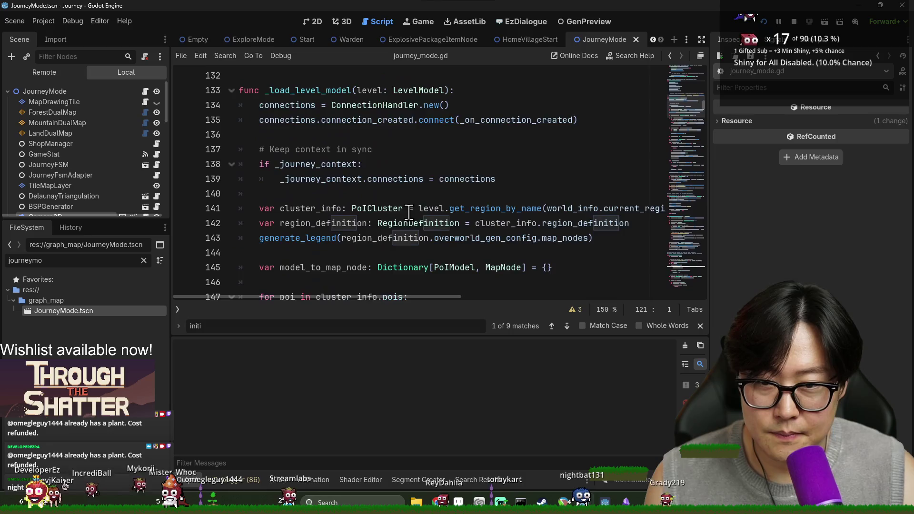
{"action": "scroll", "coordinate": [417, 210], "scroll_direction": "up", "scroll_amount": 3}
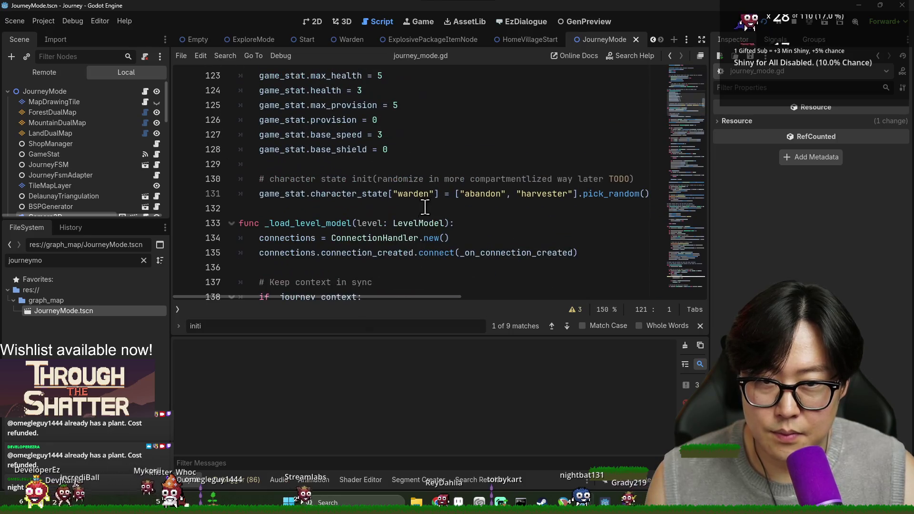
{"action": "double_click", "coordinate": [500, 194]}
{"action": "left_click", "coordinate": [524, 21]}
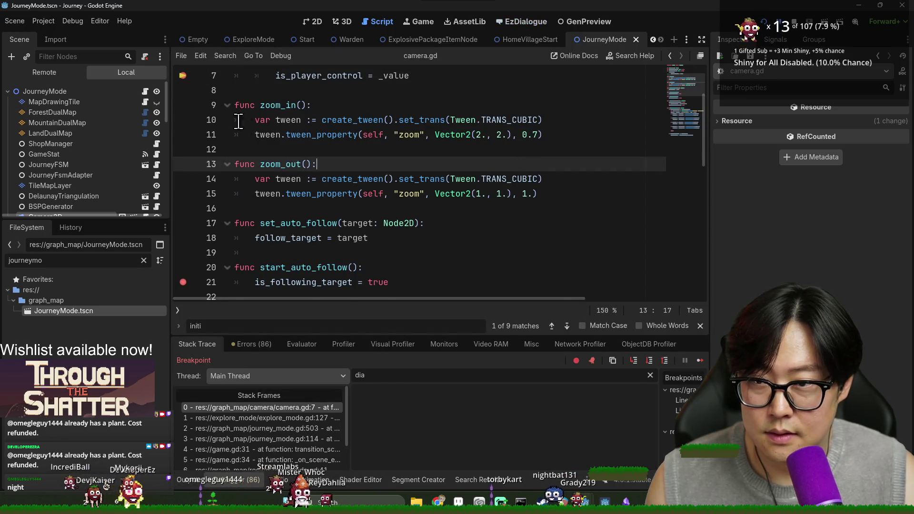
{"action": "scroll", "coordinate": [294, 177], "scroll_direction": "up", "scroll_amount": 2}
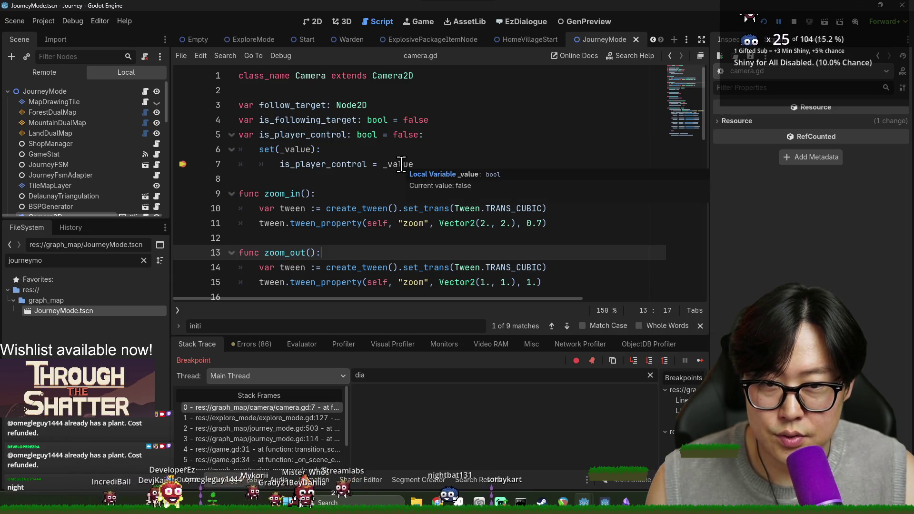
- Resume the game past the start_auto_follow breakpoints and add a breakpoint at camera.gd line 32
{"action": "left_click", "coordinate": [696, 360]}
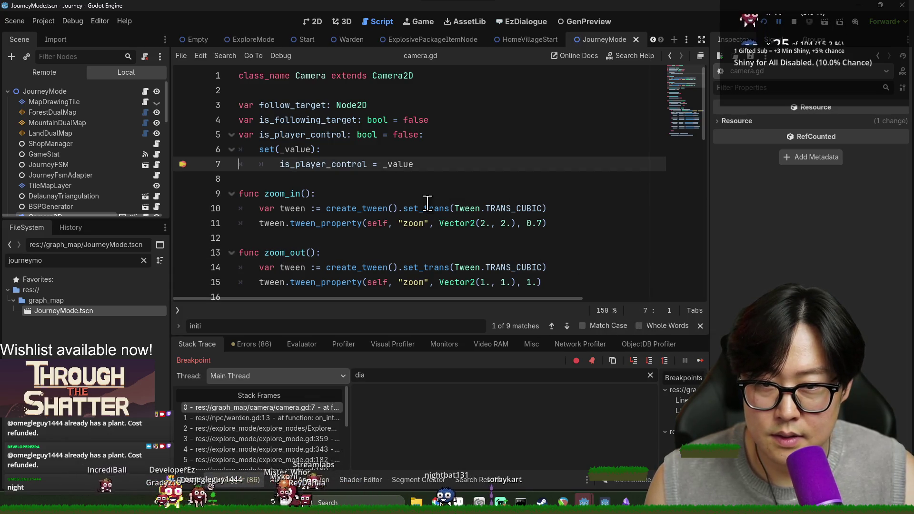
{"action": "left_click", "coordinate": [699, 360]}
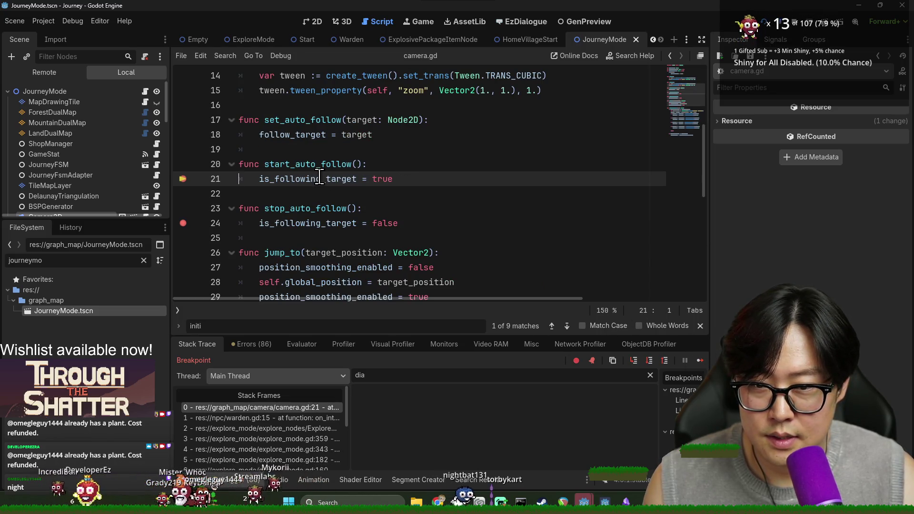
{"action": "left_click", "coordinate": [699, 362]}
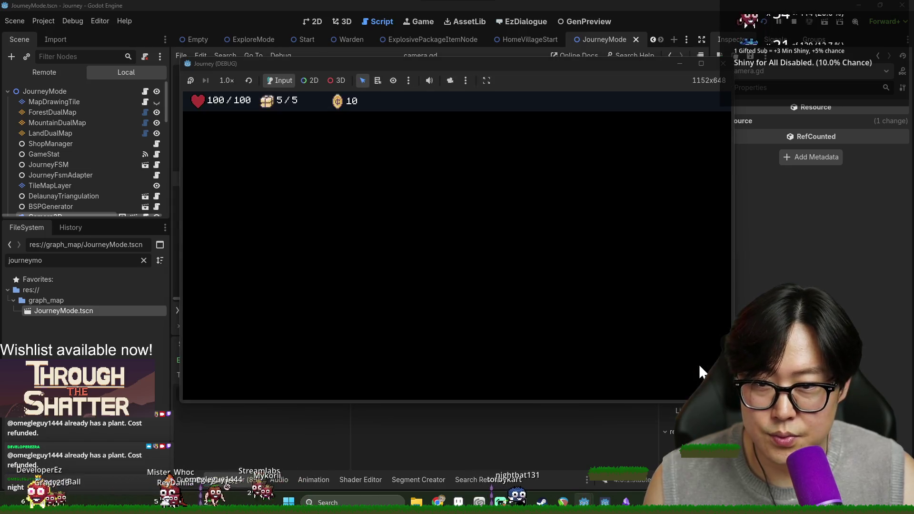
{"action": "left_click", "coordinate": [699, 364]}
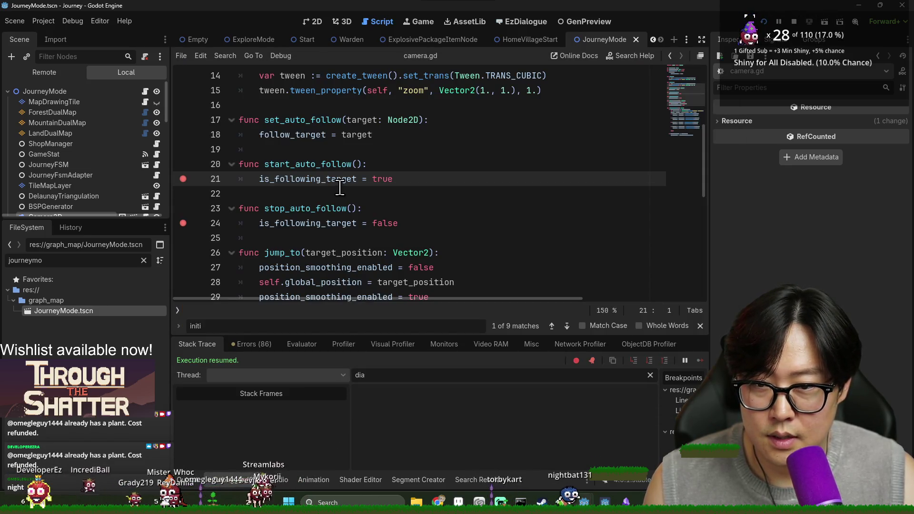
{"action": "mouse_move", "coordinate": [330, 176]}
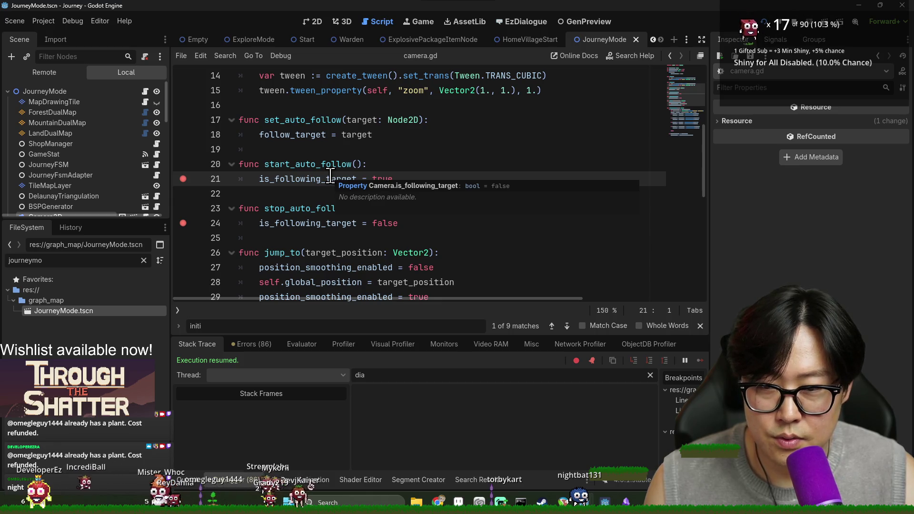
{"action": "scroll", "coordinate": [313, 196], "scroll_direction": "down", "scroll_amount": 3}
{"action": "left_click", "coordinate": [176, 214]}
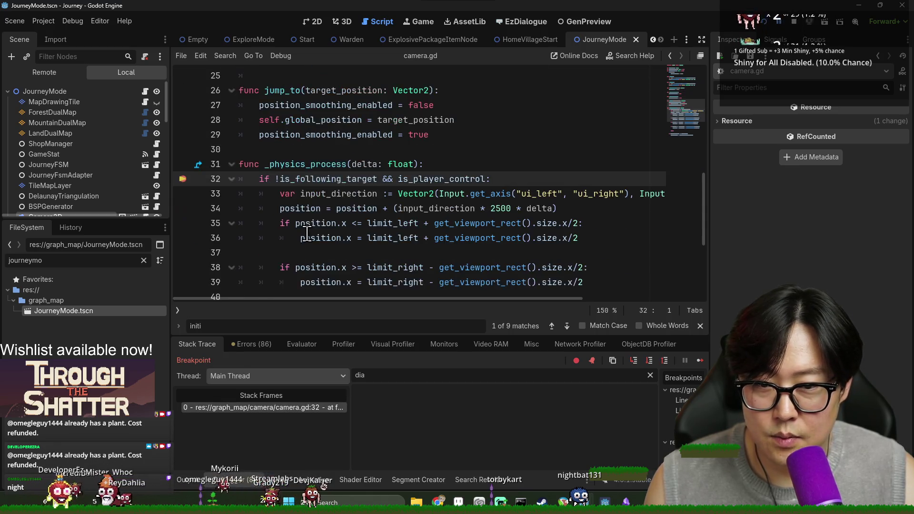
- Inspect is_following_target on line 49 and its declaration on line 4
{"action": "scroll", "coordinate": [304, 238], "scroll_direction": "down", "scroll_amount": 3}
{"action": "scroll", "coordinate": [312, 233], "scroll_direction": "up", "scroll_amount": 1}
{"action": "scroll", "coordinate": [339, 252], "scroll_direction": "down", "scroll_amount": 2}
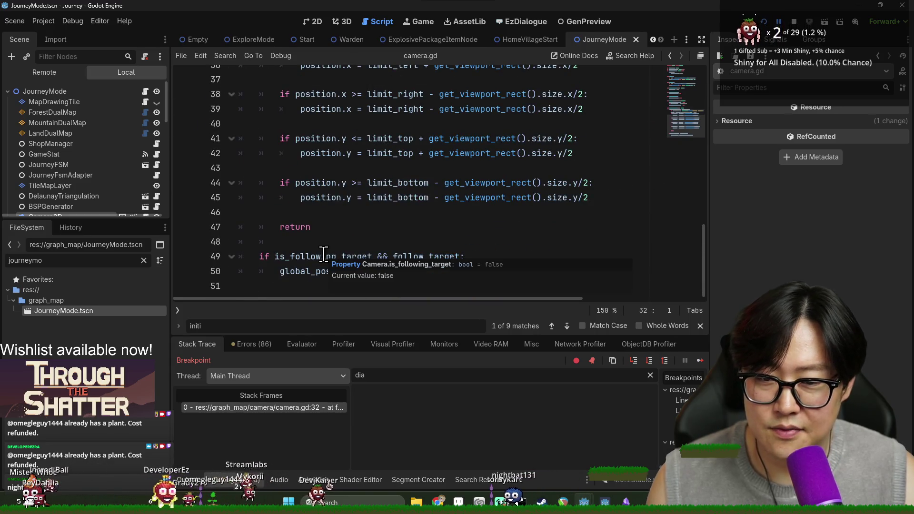
{"action": "double_click", "coordinate": [323, 254]}
{"action": "scroll", "coordinate": [332, 256], "scroll_direction": "up", "scroll_amount": 10}
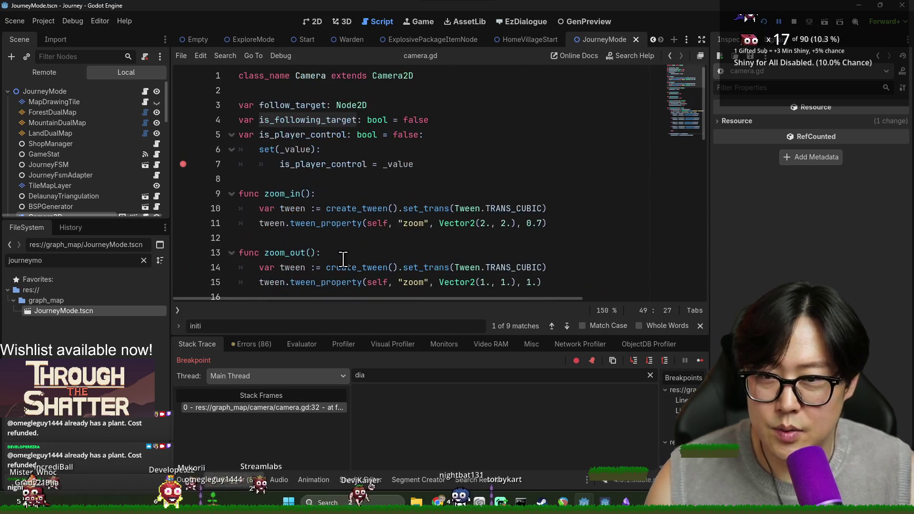
{"action": "scroll", "coordinate": [359, 190], "scroll_direction": "down", "scroll_amount": 5}
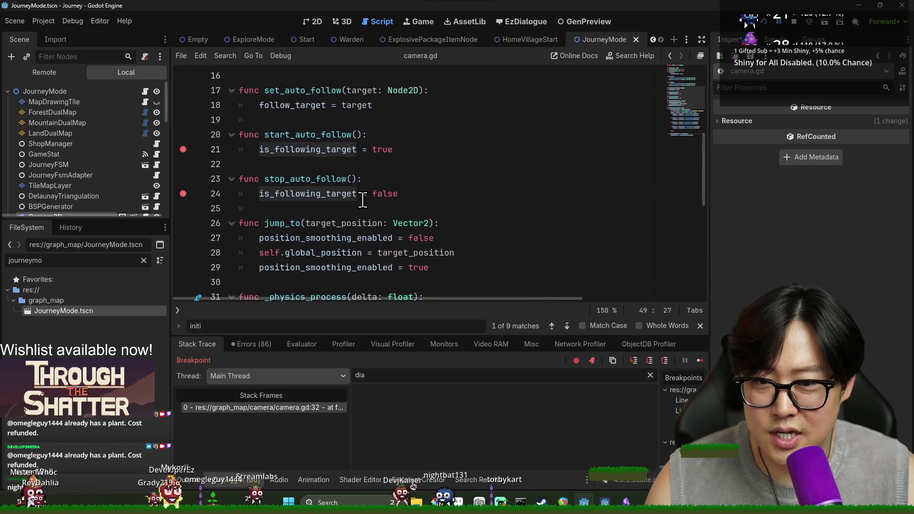
{"action": "scroll", "coordinate": [363, 199], "scroll_direction": "up", "scroll_amount": 5}
{"action": "double_click", "coordinate": [329, 120]}
- Open an indented setter block under the is_following_target declaration on line 4
{"action": "left_click", "coordinate": [435, 123]}
{"action": "type", "text": ": bool = false"}
{"action": "key", "text": "Return"}
{"action": "type", "text": "set(_value"}
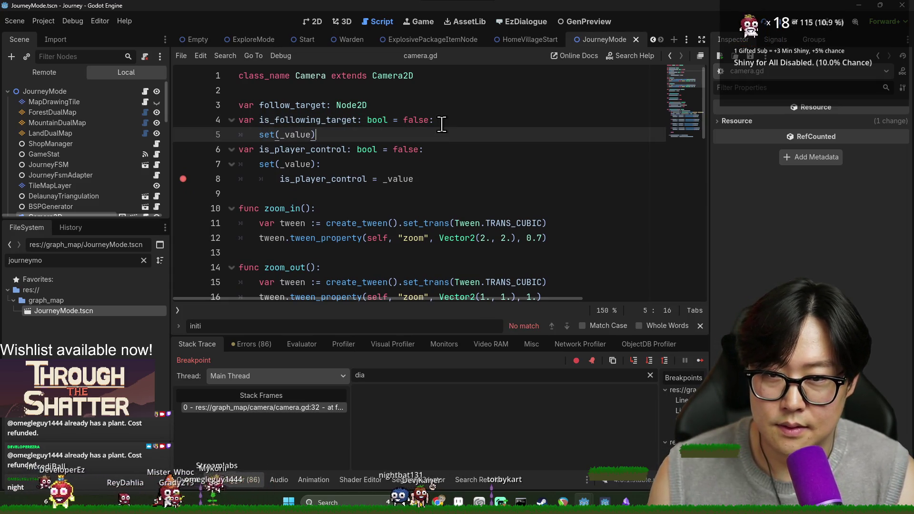
{"action": "type", "text": ";"}
{"action": "key", "text": "Return"}
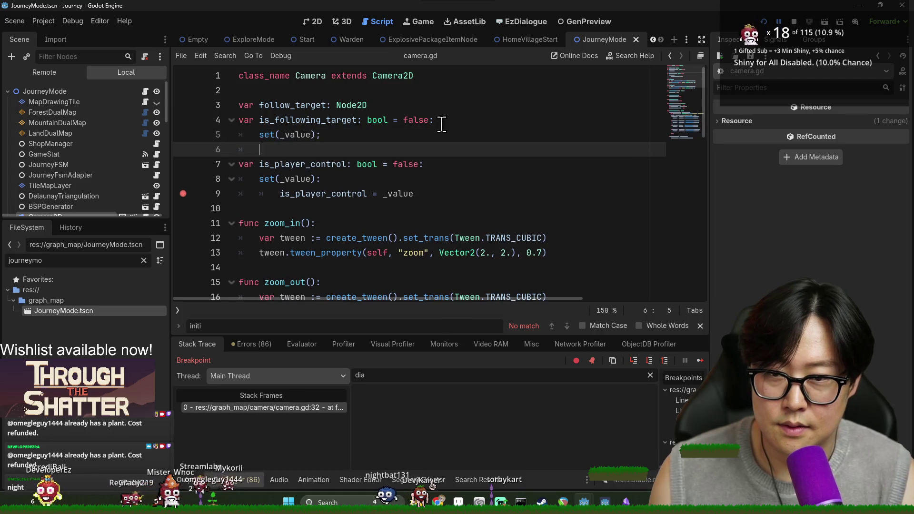
{"action": "key", "text": "BackSpace"}
{"action": "key", "text": "BackSpace"}
{"action": "type", "text": ":"}
{"action": "key", "text": "Return"}
- Fill the setter body with 'is_following_target = _value' using the copied variable name
{"action": "double_click", "coordinate": [303, 120]}
{"action": "key", "text": "ctrl+c"}
{"action": "left_click", "coordinate": [310, 149]}
{"action": "key", "text": "ctrl+v"}
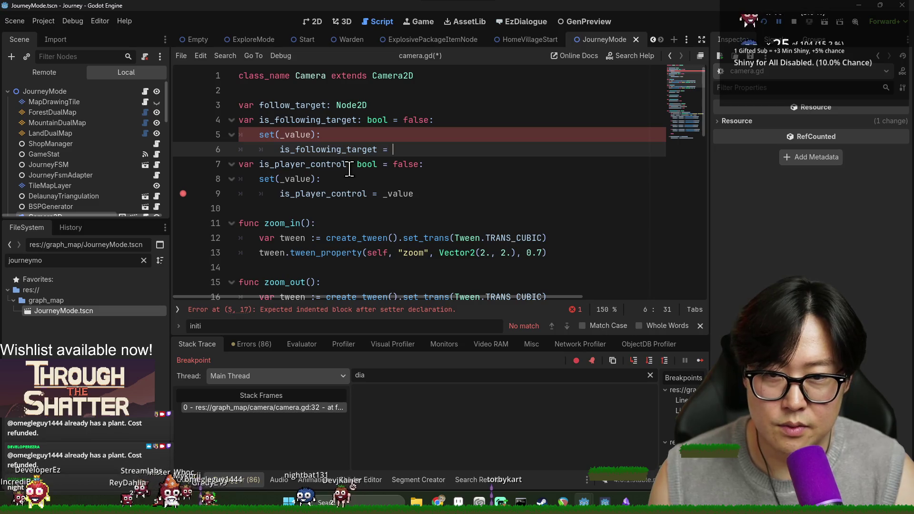
{"action": "type", "text": "_value"}
{"action": "left_click", "coordinate": [329, 143]}
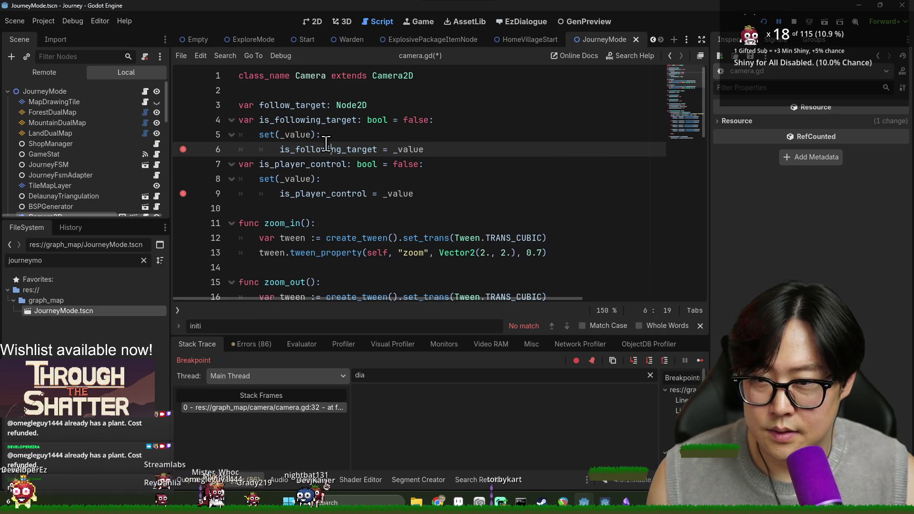
- Save camera.gd and rerun the game with the new setter
{"action": "key", "text": "Down"}
{"action": "key", "text": "ctrl+s"}
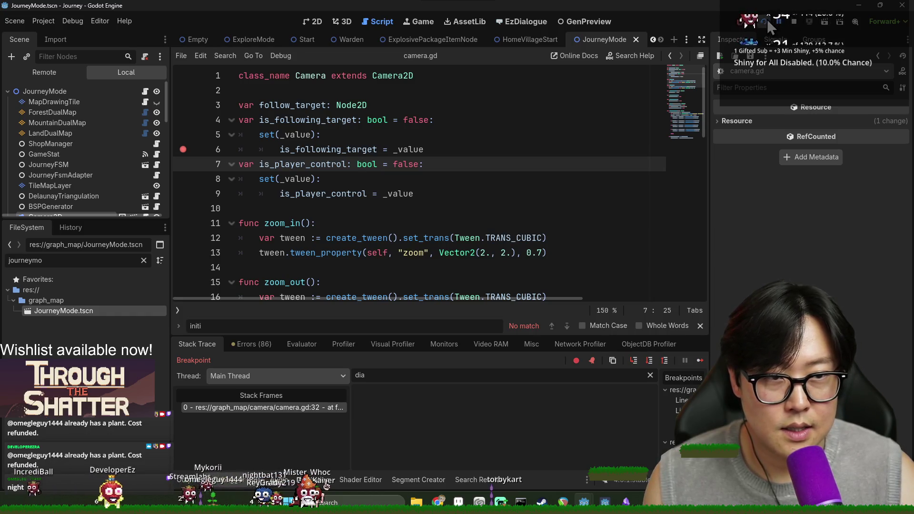
{"action": "left_click", "coordinate": [765, 22]}
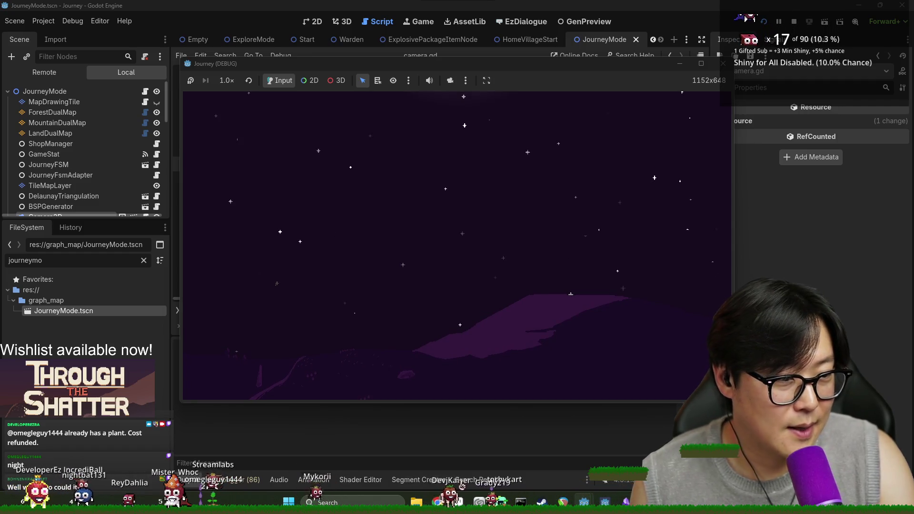
- Return to the script and resume the game past its breakpoints until it pauses at line 34
{"action": "key", "text": "alt+Tab"}
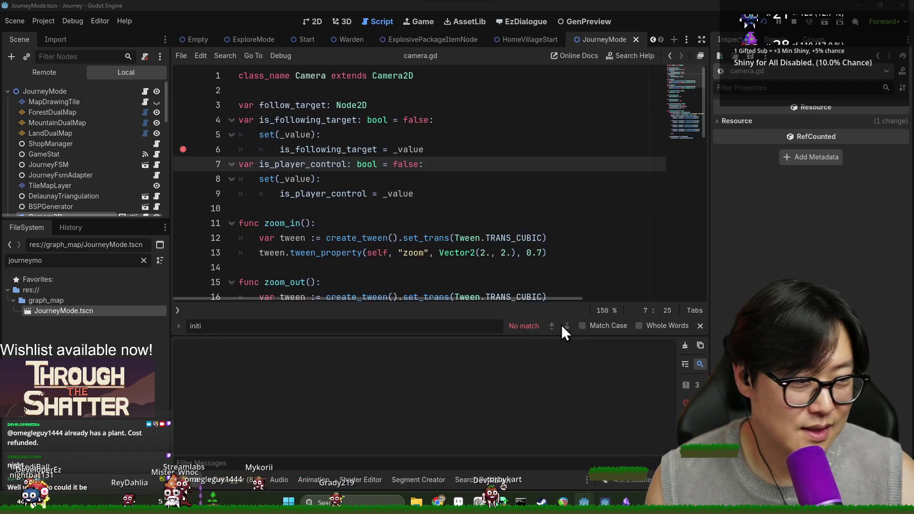
{"action": "scroll", "coordinate": [238, 252], "scroll_direction": "down", "scroll_amount": 10}
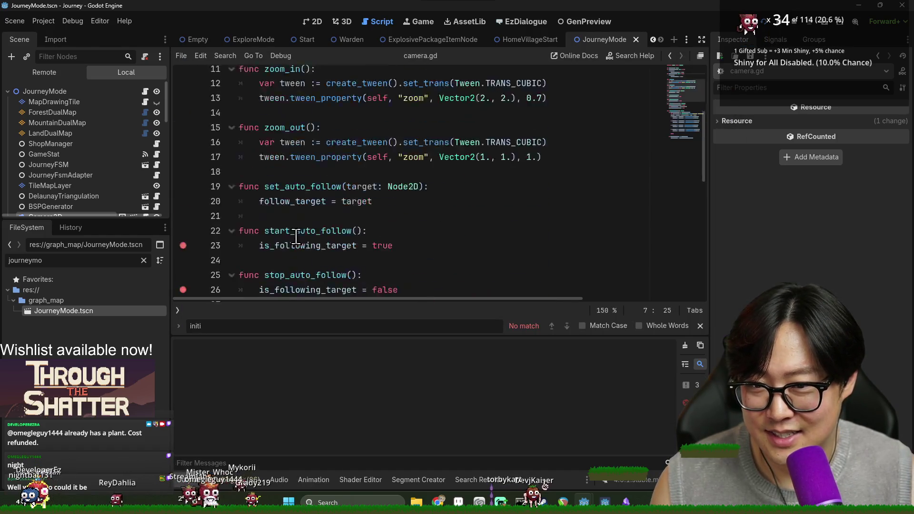
{"action": "scroll", "coordinate": [229, 245], "scroll_direction": "up", "scroll_amount": 5}
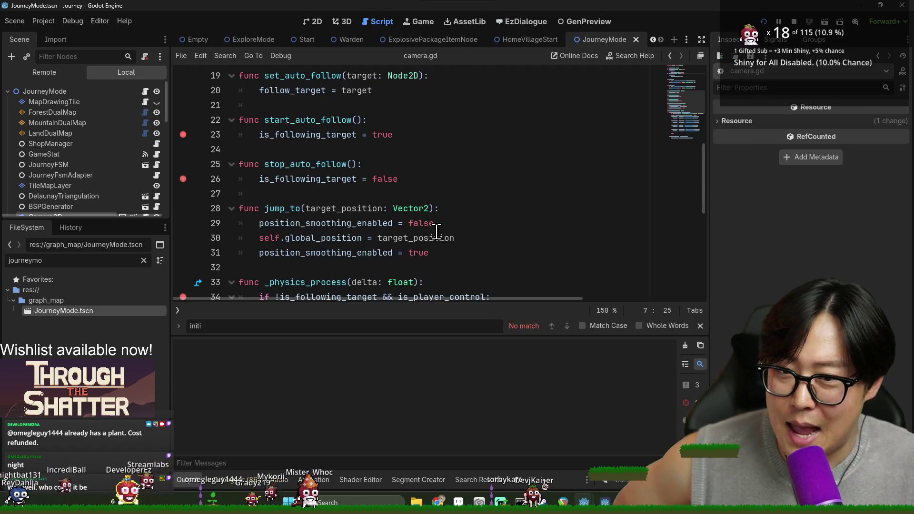
{"action": "scroll", "coordinate": [439, 231], "scroll_direction": "up", "scroll_amount": 6}
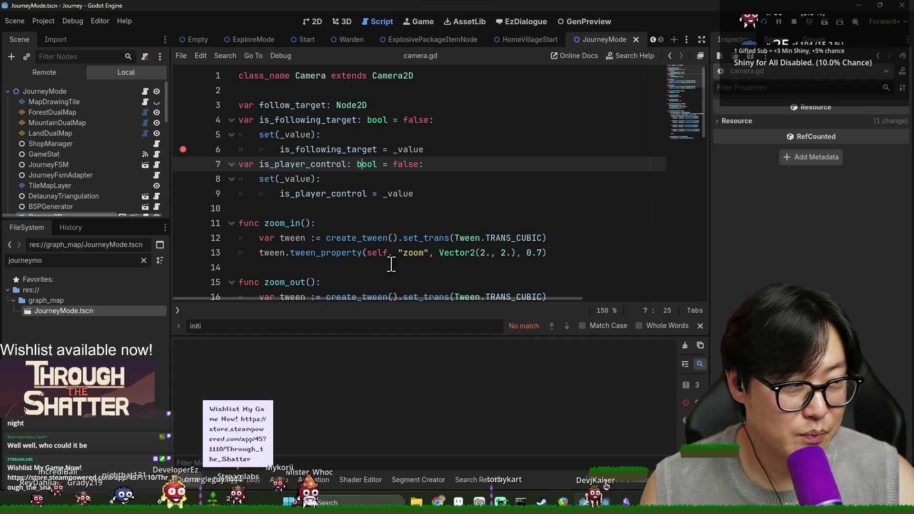
{"action": "key", "text": "F12"}
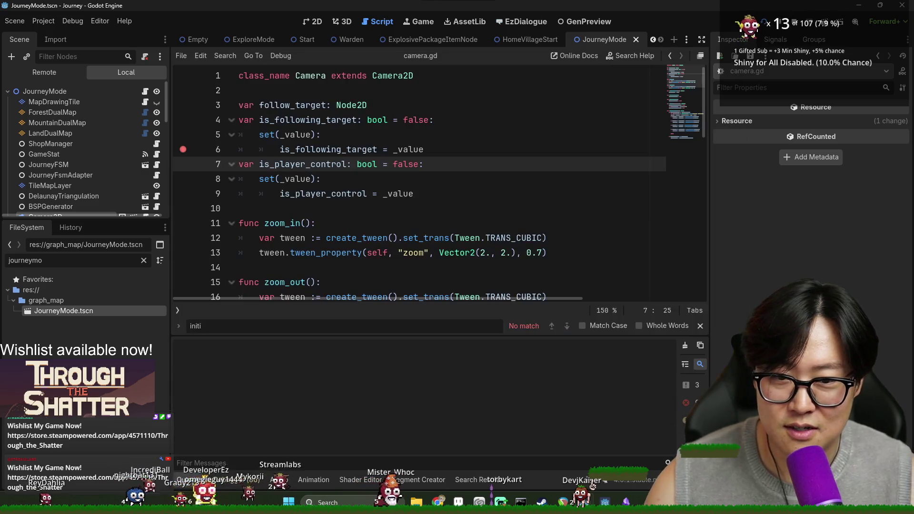
{"action": "scroll", "coordinate": [426, 254], "scroll_direction": "down", "scroll_amount": 5}
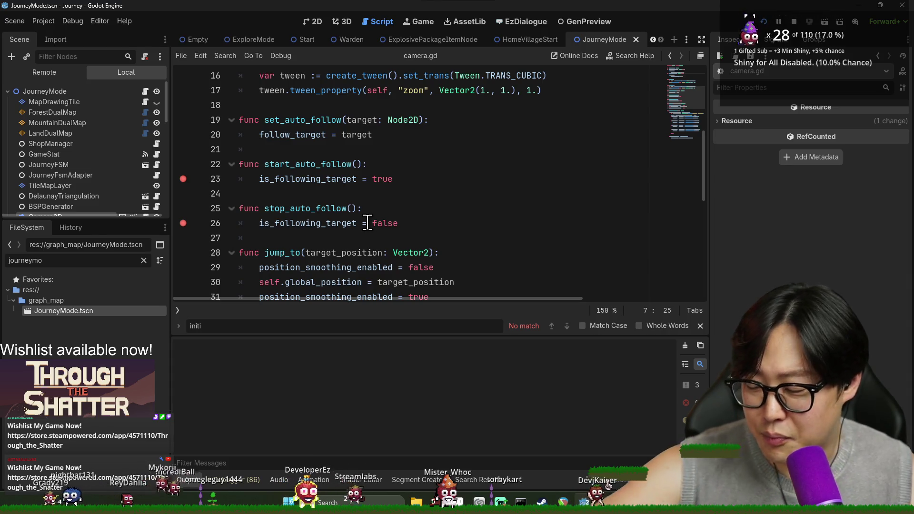
{"action": "key", "text": "F12"}
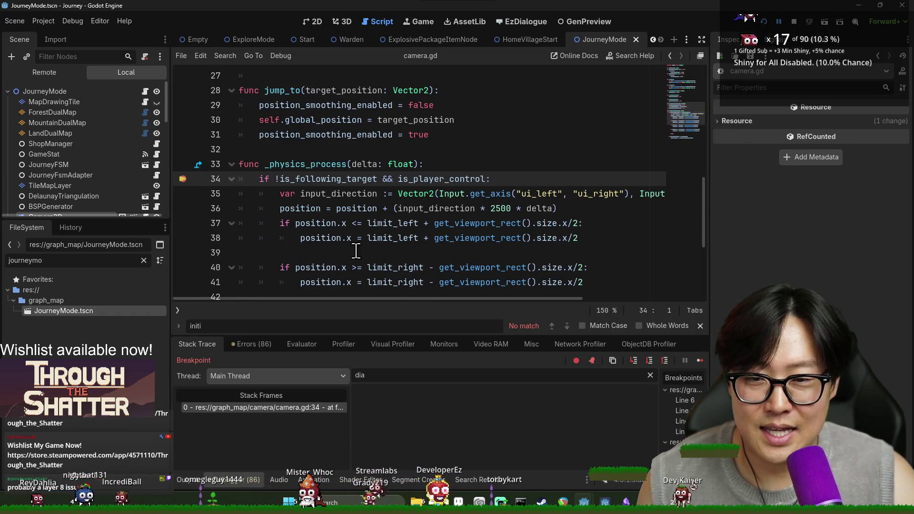
- Continue until the camera.gd:6 setter breakpoint hits, then open the caller frame journey_mode.gd:632
{"action": "left_click", "coordinate": [699, 361]}
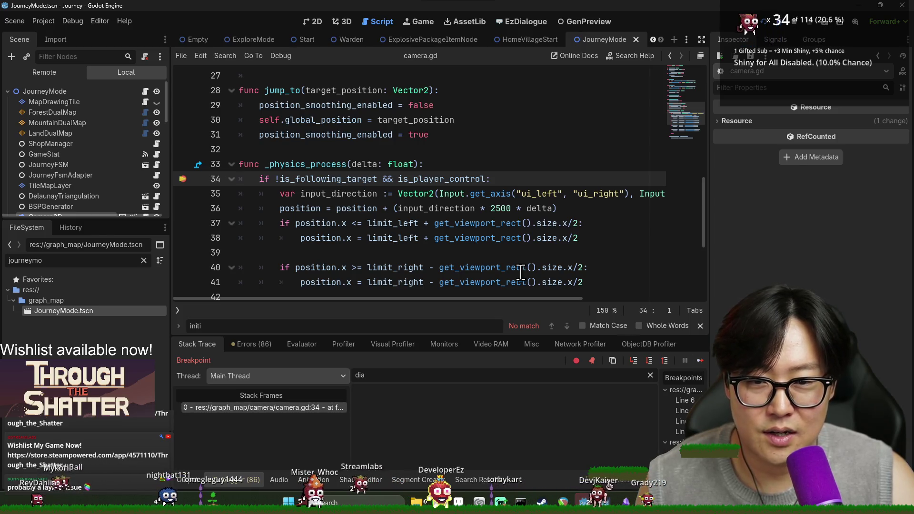
{"action": "left_click", "coordinate": [700, 358]}
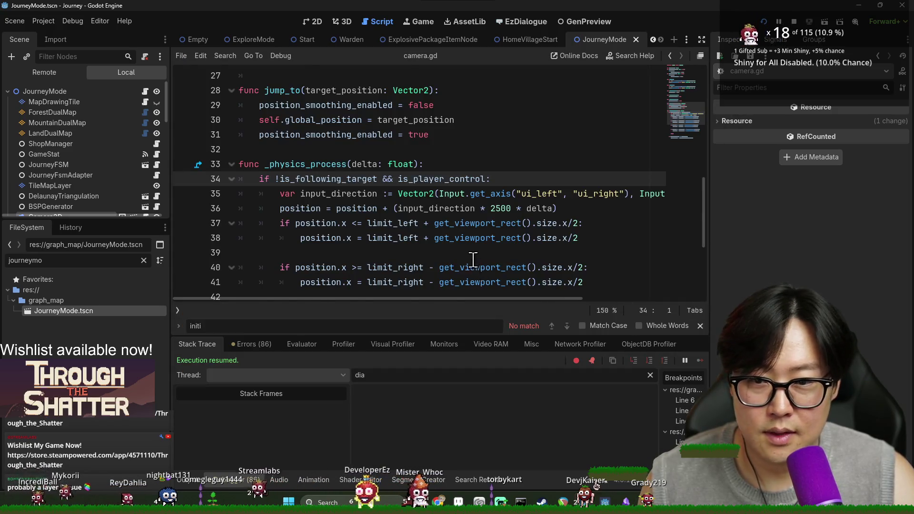
{"action": "scroll", "coordinate": [475, 248], "scroll_direction": "down", "scroll_amount": 6}
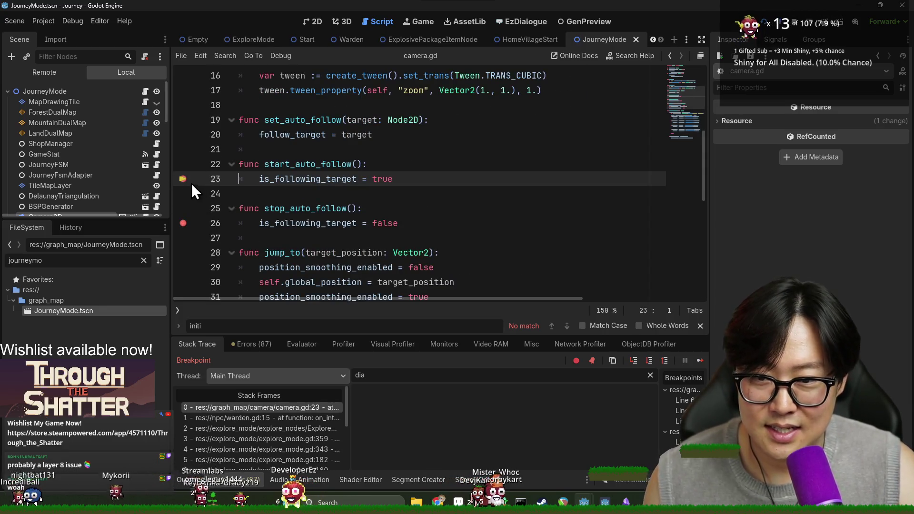
{"action": "left_click", "coordinate": [698, 361]}
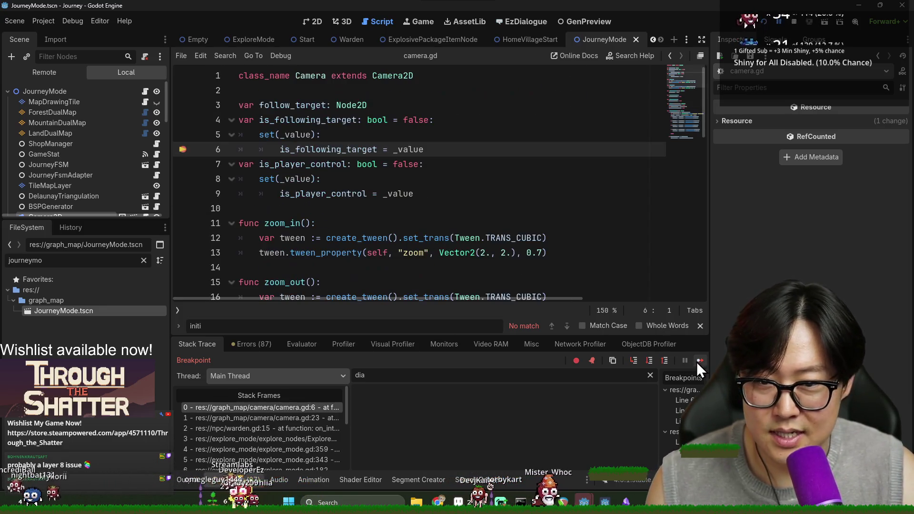
{"action": "left_click", "coordinate": [699, 362]}
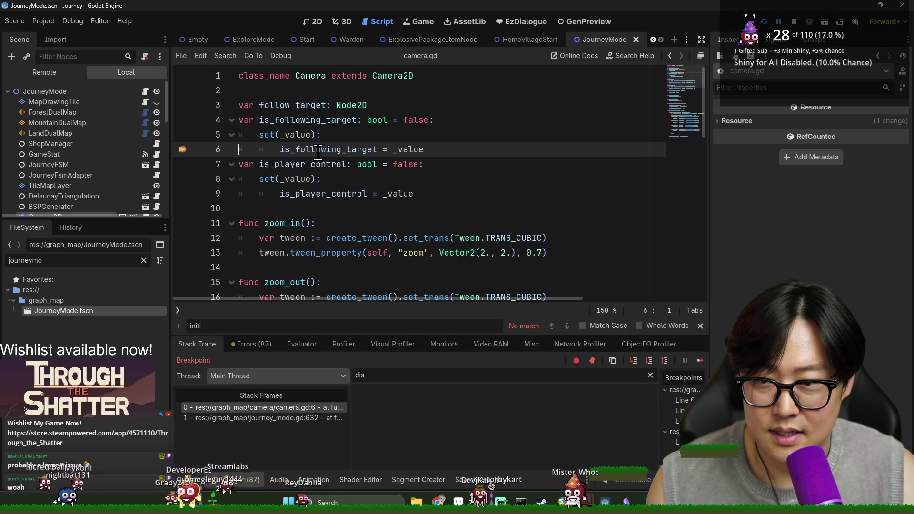
{"action": "mouse_move", "coordinate": [318, 150]}
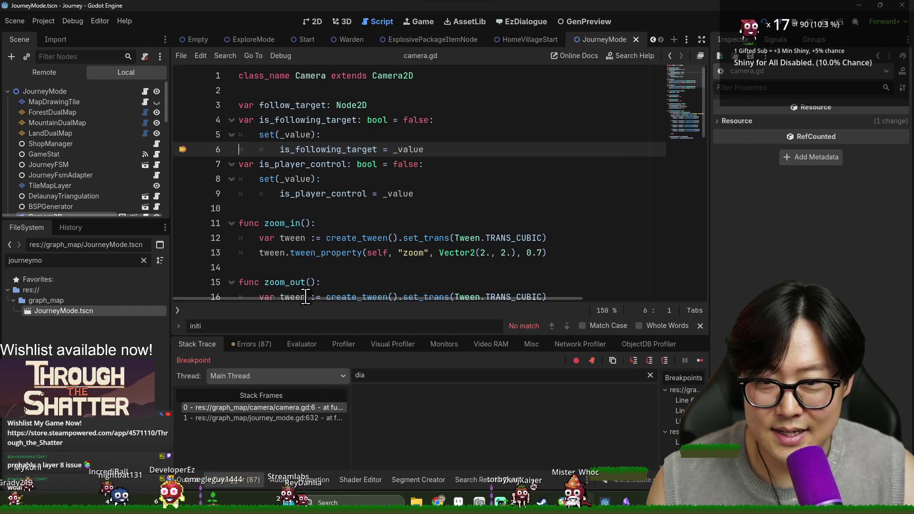
{"action": "left_click", "coordinate": [281, 416]}
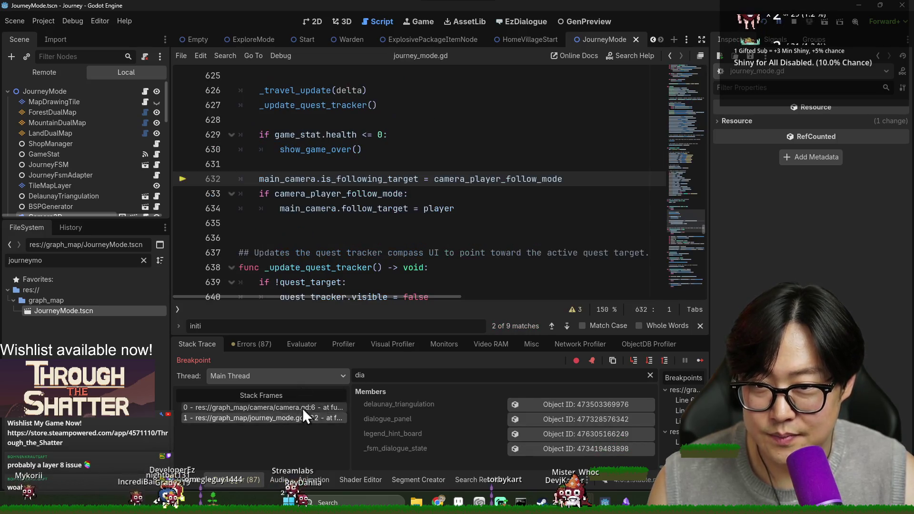
- Examine line 632's is_following_target assignment and the camera_player_follow_mode check in journey_mode.gd
{"action": "scroll", "coordinate": [374, 228], "scroll_direction": "up", "scroll_amount": 3}
{"action": "scroll", "coordinate": [367, 209], "scroll_direction": "down", "scroll_amount": 2}
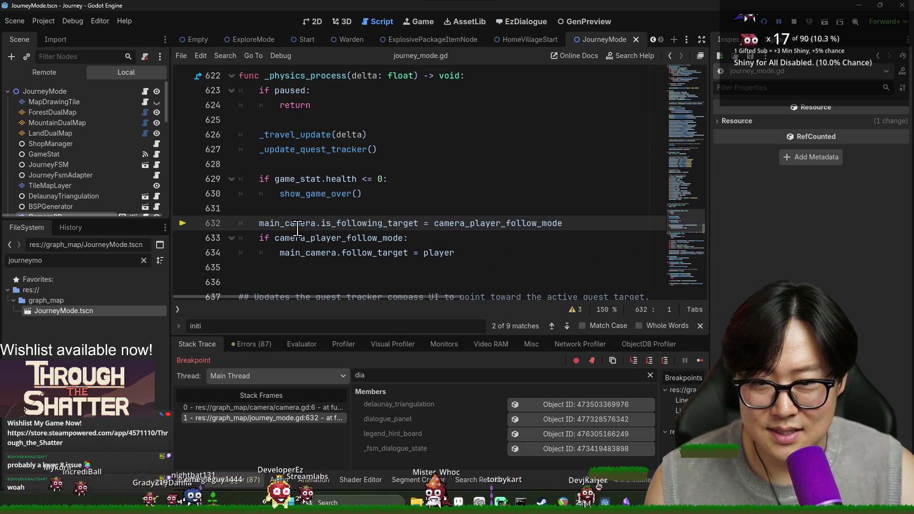
{"action": "mouse_move", "coordinate": [284, 222]}
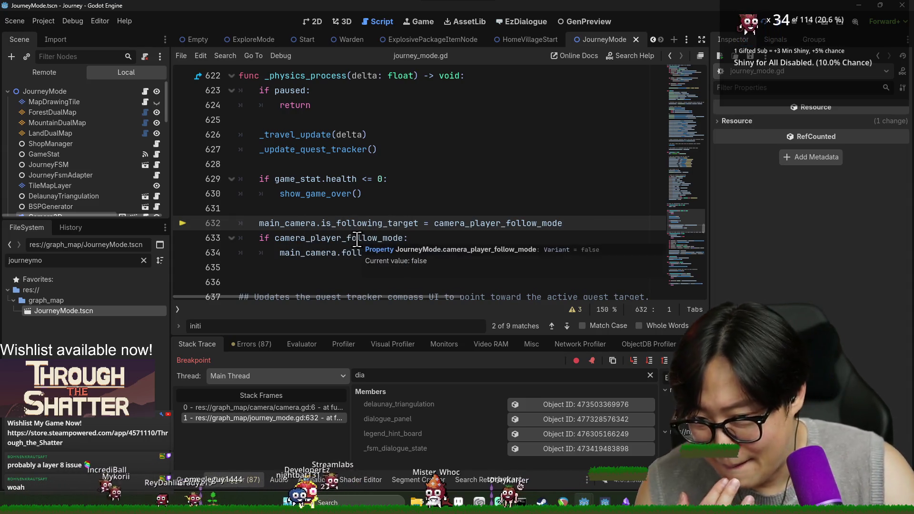
{"action": "mouse_move", "coordinate": [380, 223]}
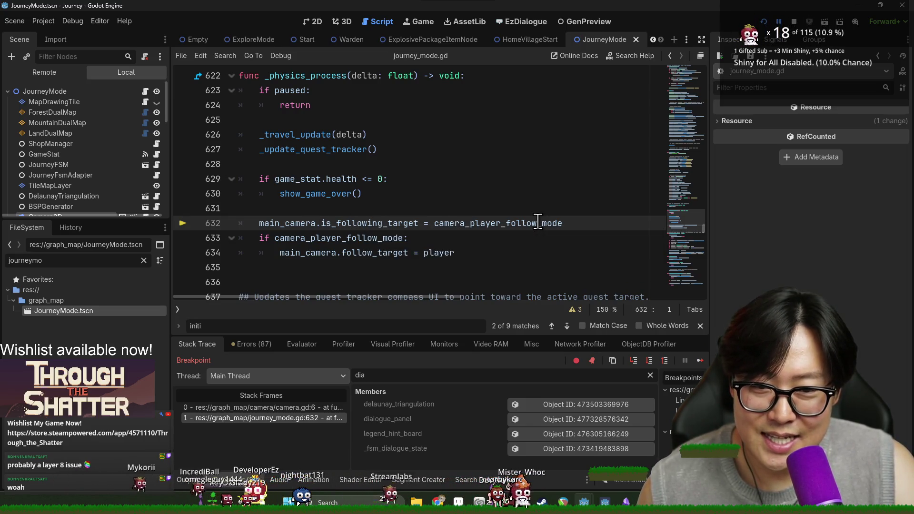
{"action": "mouse_move", "coordinate": [537, 221]}
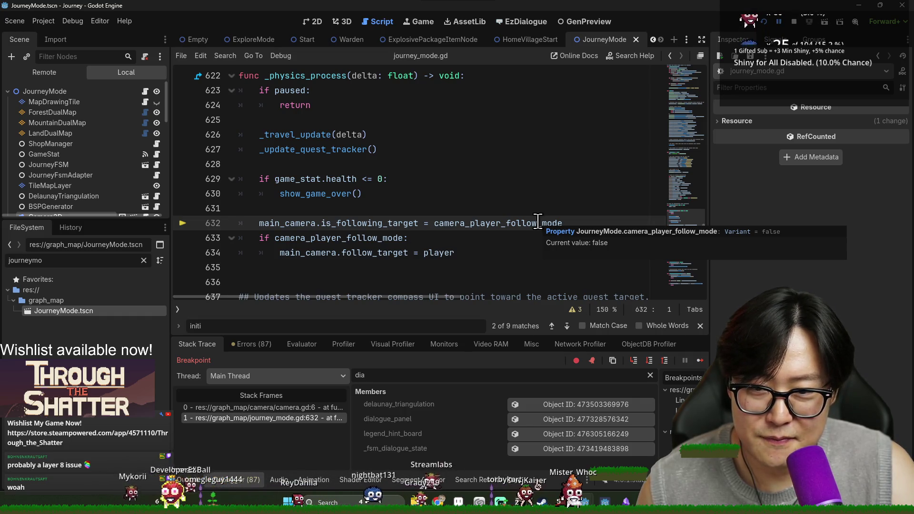
{"action": "scroll", "coordinate": [530, 220], "scroll_direction": "up", "scroll_amount": 1}
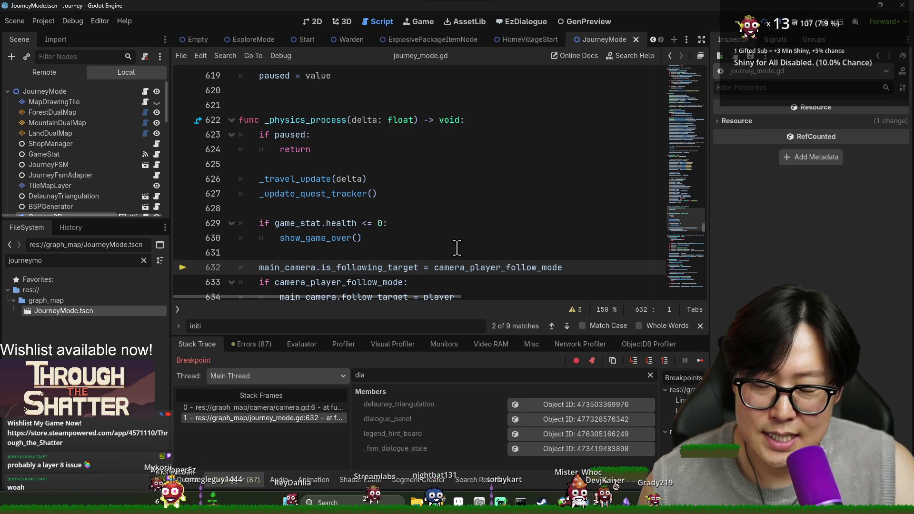
{"action": "scroll", "coordinate": [456, 247], "scroll_direction": "down", "scroll_amount": 3}
{"action": "scroll", "coordinate": [458, 253], "scroll_direction": "up", "scroll_amount": 2}
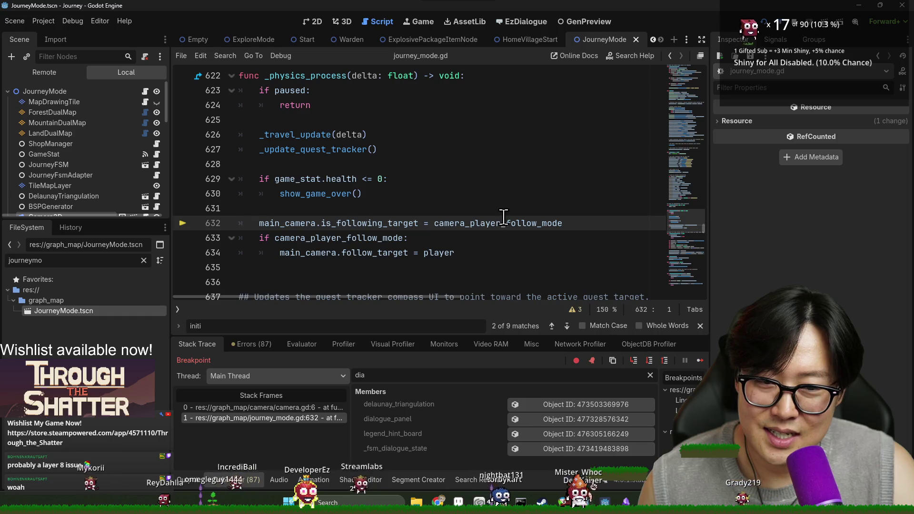
{"action": "mouse_move", "coordinate": [504, 217]}
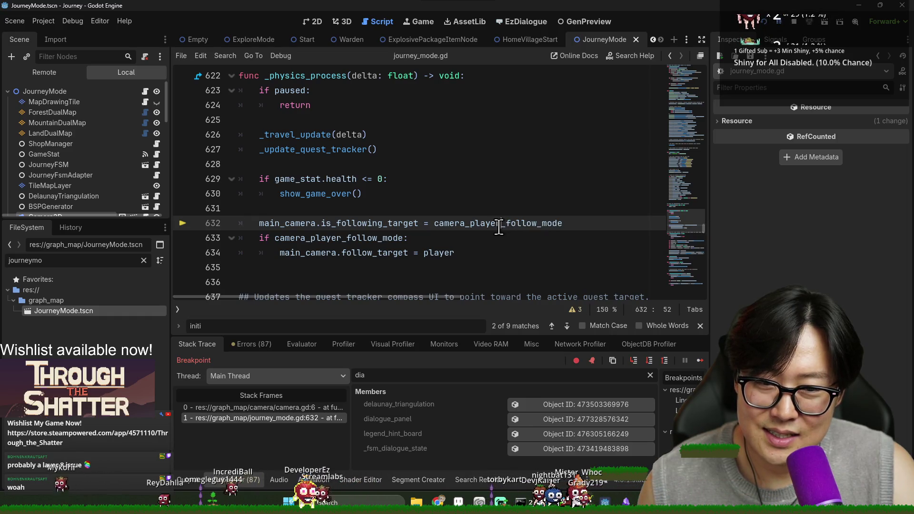
{"action": "double_click", "coordinate": [476, 224]}
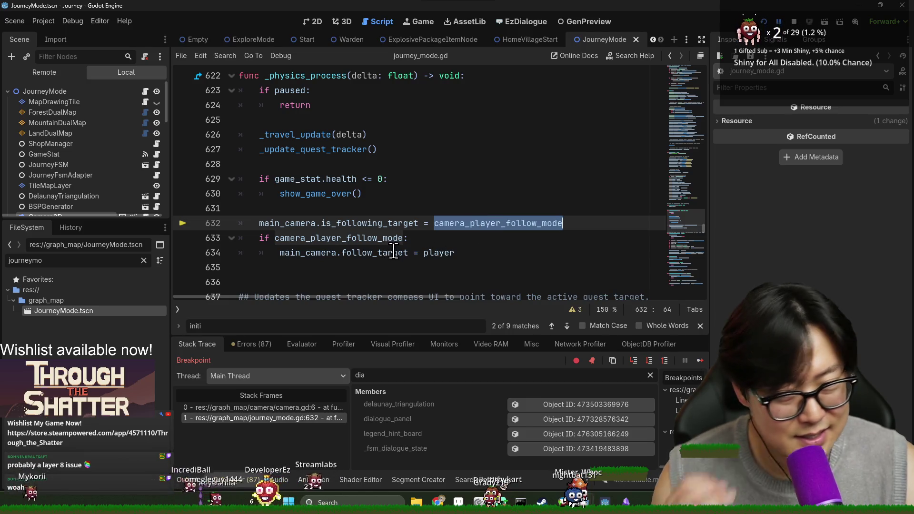
{"action": "mouse_move", "coordinate": [394, 252]}
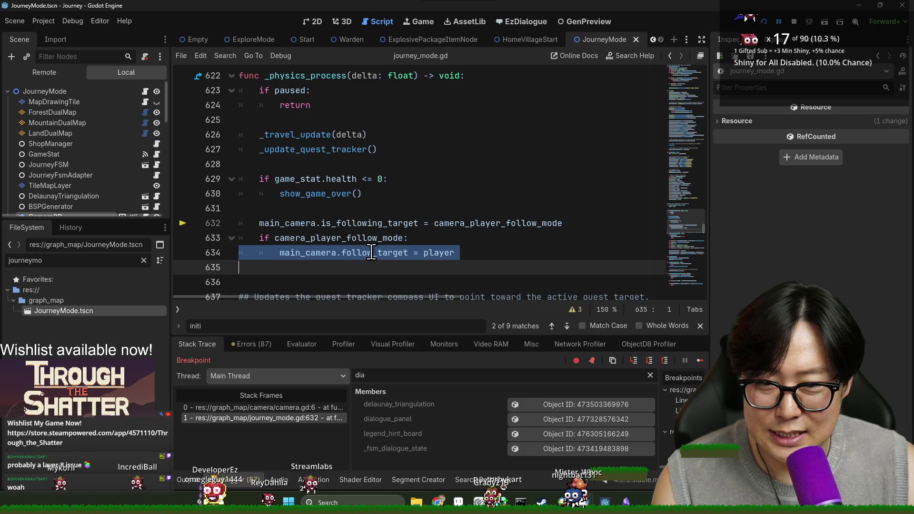
{"action": "double_click", "coordinate": [378, 223]}
- Move line 632's assignment inside 'if camera_player_follow_mode:', fix its indentation, and stop the debug session
{"action": "triple_click", "coordinate": [378, 223]}
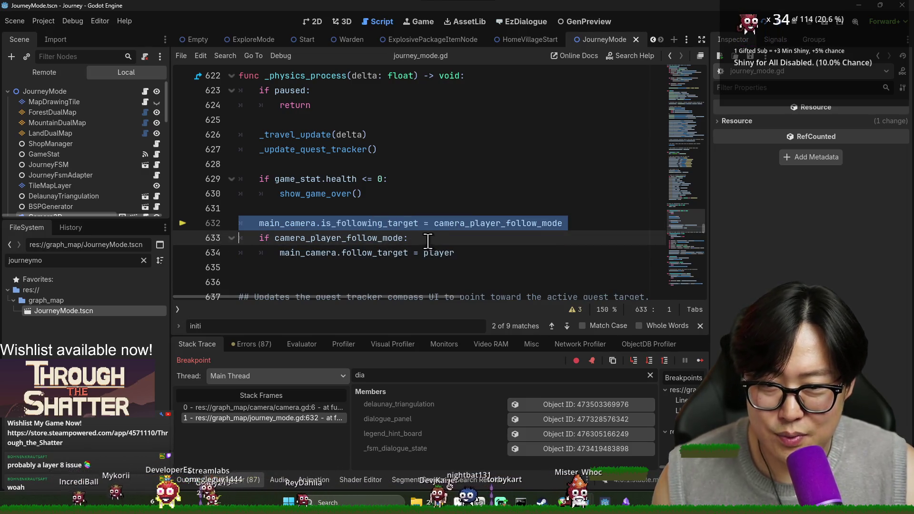
{"action": "key", "text": "ctrl+x"}
{"action": "left_click", "coordinate": [419, 223]}
{"action": "key", "text": "Return"}
{"action": "key", "text": "ctrl+v"}
{"action": "left_click", "coordinate": [405, 237]}
{"action": "key", "text": "shift+Tab"}
{"action": "key", "text": "End"}
{"action": "key", "text": "Delete"}
{"action": "mouse_move", "coordinate": [357, 226]}
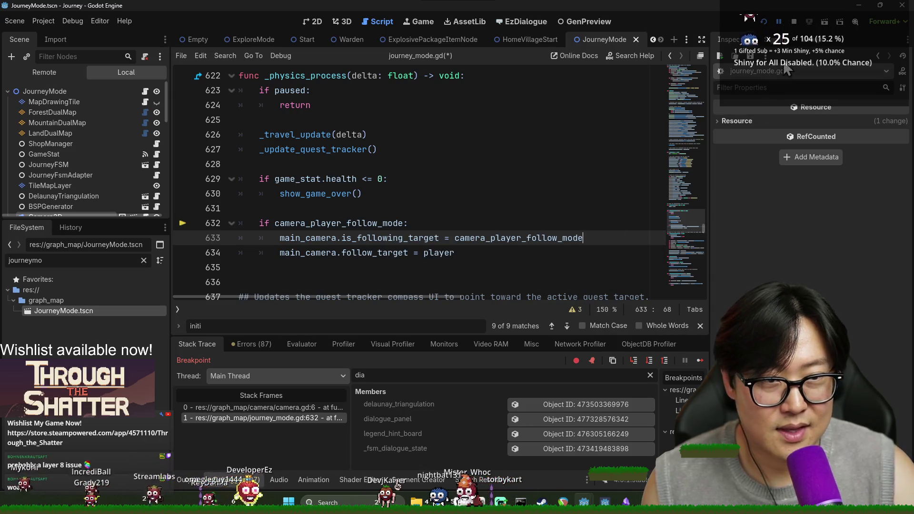
{"action": "left_click", "coordinate": [793, 22]}
{"action": "left_click", "coordinate": [467, 197]}
- Save and relaunch the game, then crack the crystal to reach the camera.gd line 23 breakpoint
{"action": "key", "text": "ctrl+s"}
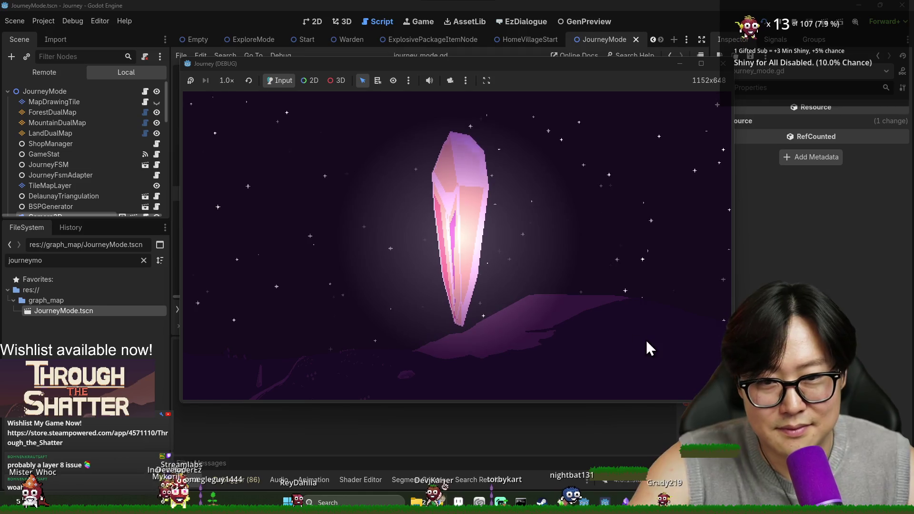
{"action": "left_click", "coordinate": [461, 244]}
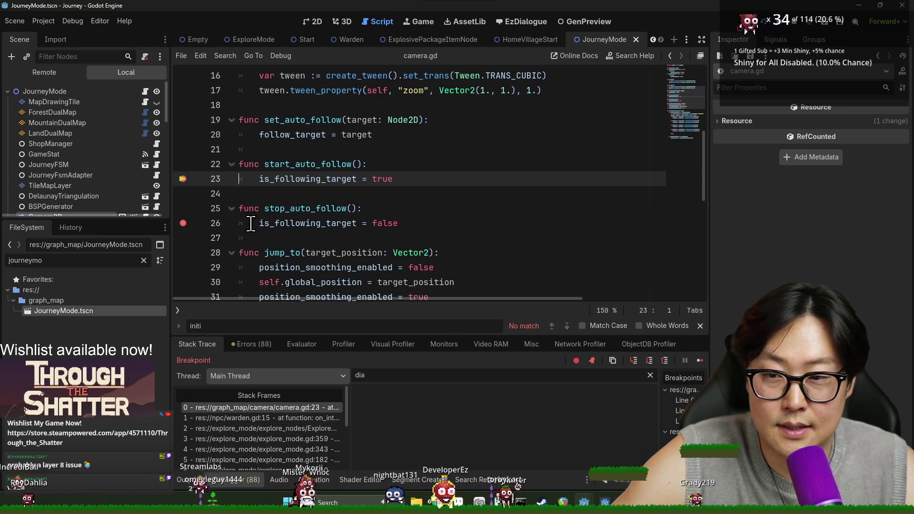
- Resume the game through the opening warden dialog, stepping into the camera-following setter at warden.gd line 20
{"action": "left_click", "coordinate": [699, 361]}
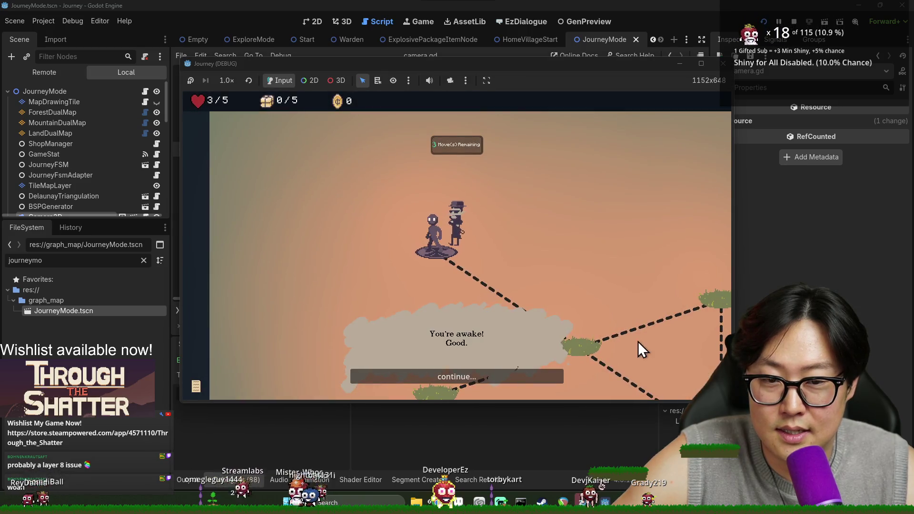
{"action": "left_click", "coordinate": [512, 378]}
{"action": "left_click", "coordinate": [512, 380]}
{"action": "left_click", "coordinate": [513, 380]}
{"action": "left_click", "coordinate": [513, 379]}
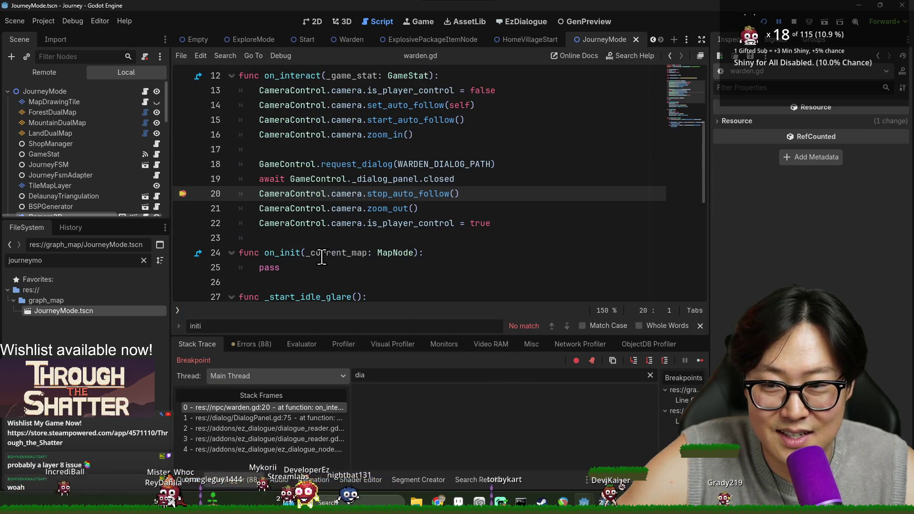
{"action": "left_click", "coordinate": [698, 359]}
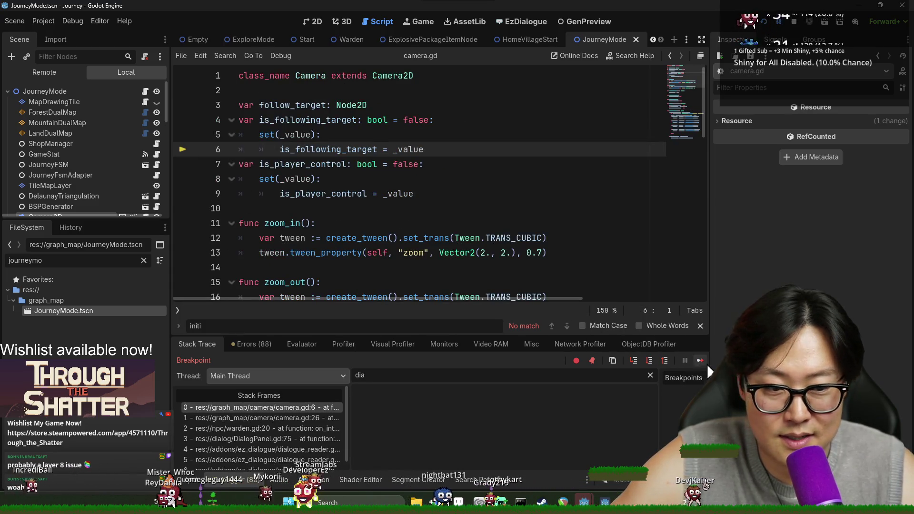
{"action": "left_click", "coordinate": [700, 360]}
- Walk the character across the map nodes to the EXIT node, closing the intervening dialog
{"action": "left_click", "coordinate": [467, 301]}
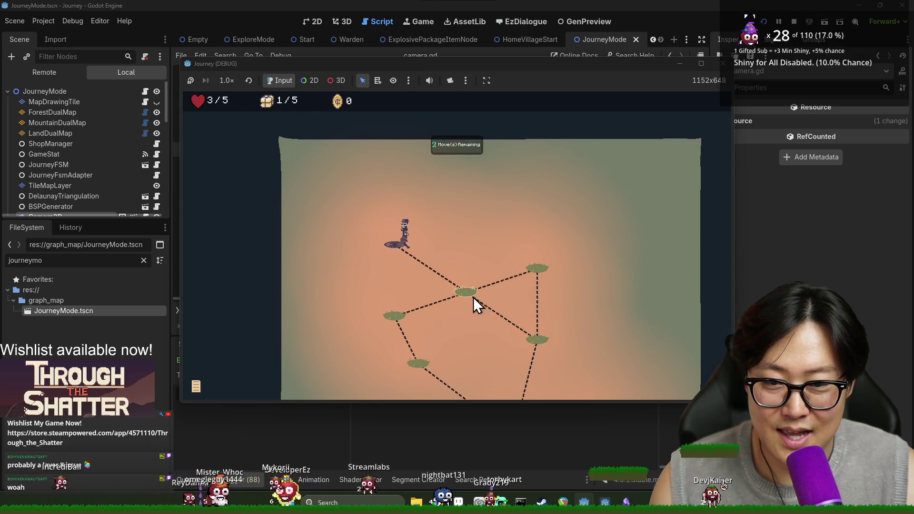
{"action": "left_click", "coordinate": [397, 206]}
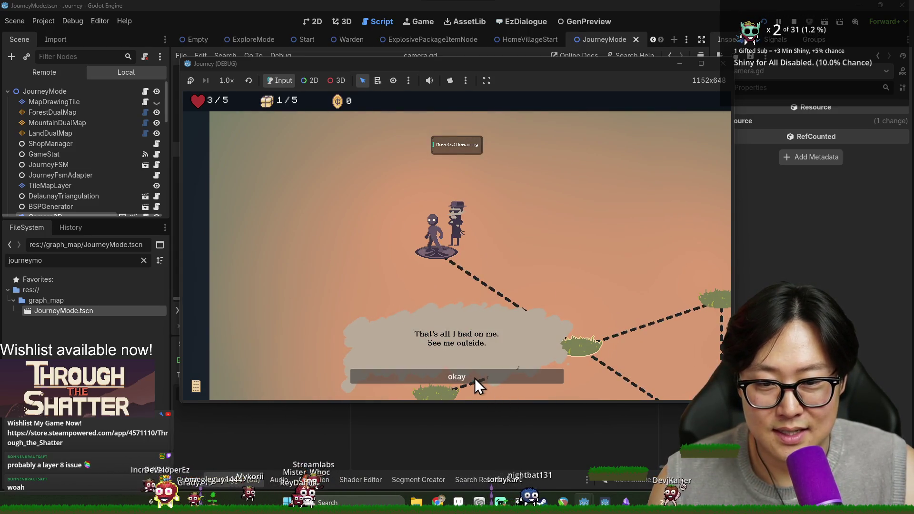
{"action": "left_click", "coordinate": [473, 376]}
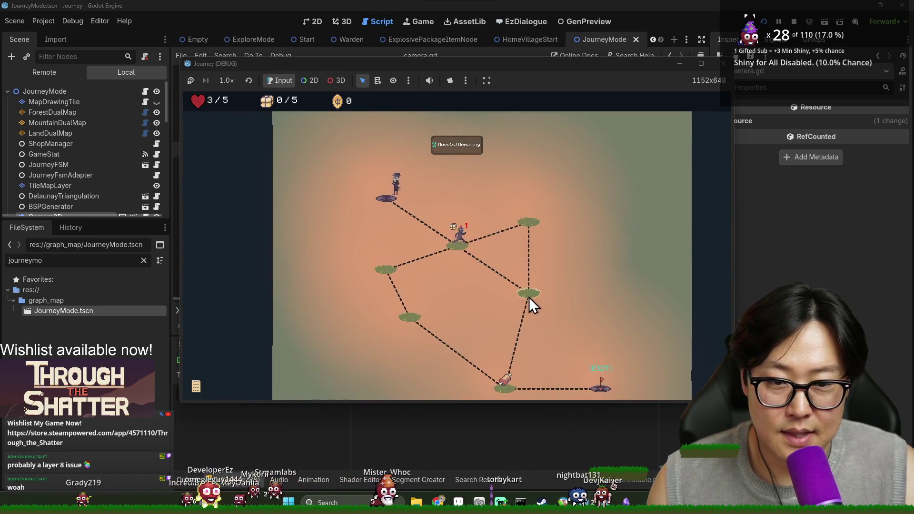
{"action": "left_click", "coordinate": [530, 297]}
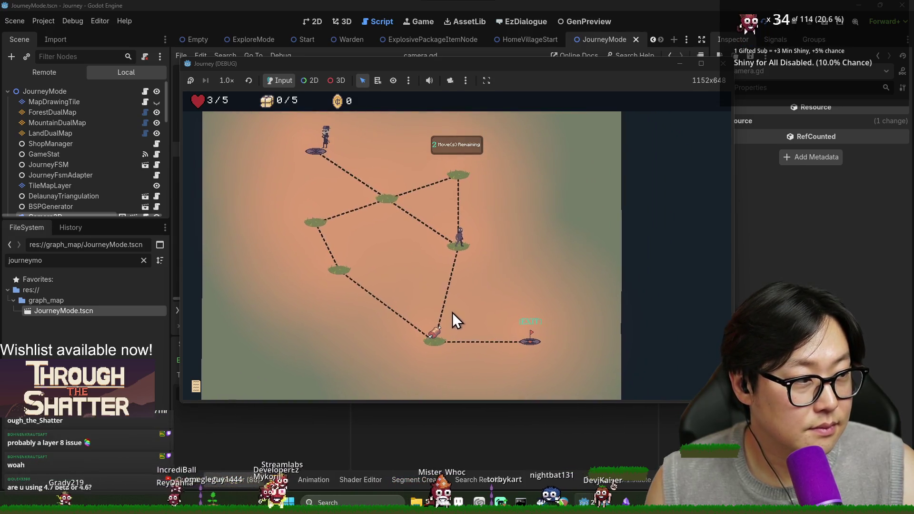
{"action": "left_click", "coordinate": [430, 346]}
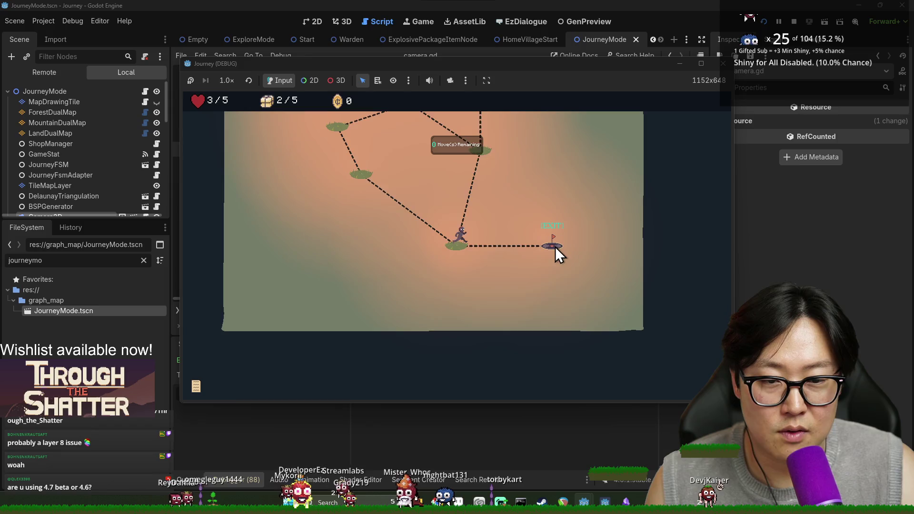
{"action": "left_click", "coordinate": [554, 246]}
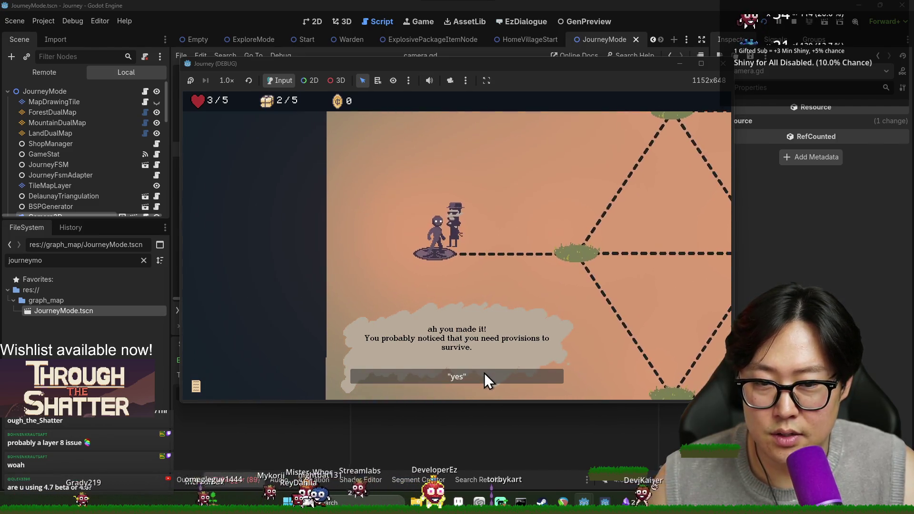
- Answer yes and ask the warden for provisions, finish the conversation, then stop the game
{"action": "left_click", "coordinate": [483, 375]}
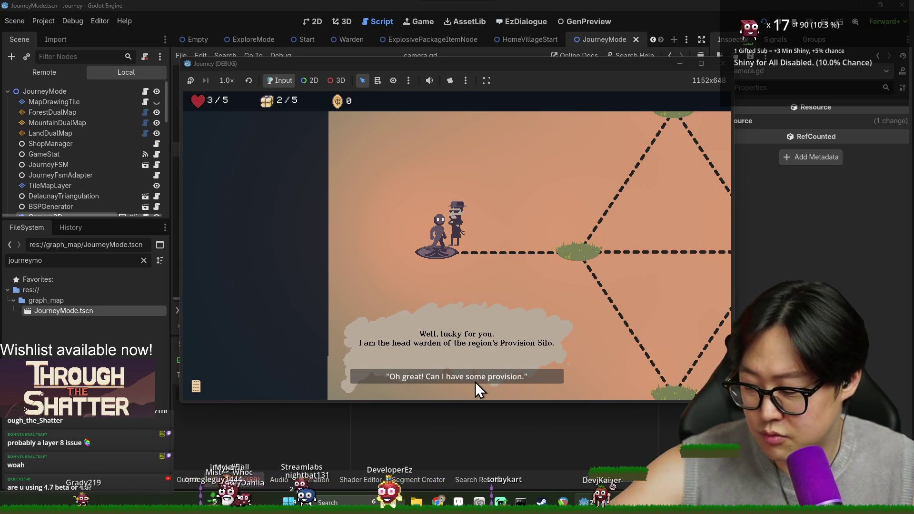
{"action": "left_click", "coordinate": [468, 380]}
{"action": "left_click", "coordinate": [458, 378]}
{"action": "left_click", "coordinate": [457, 378]}
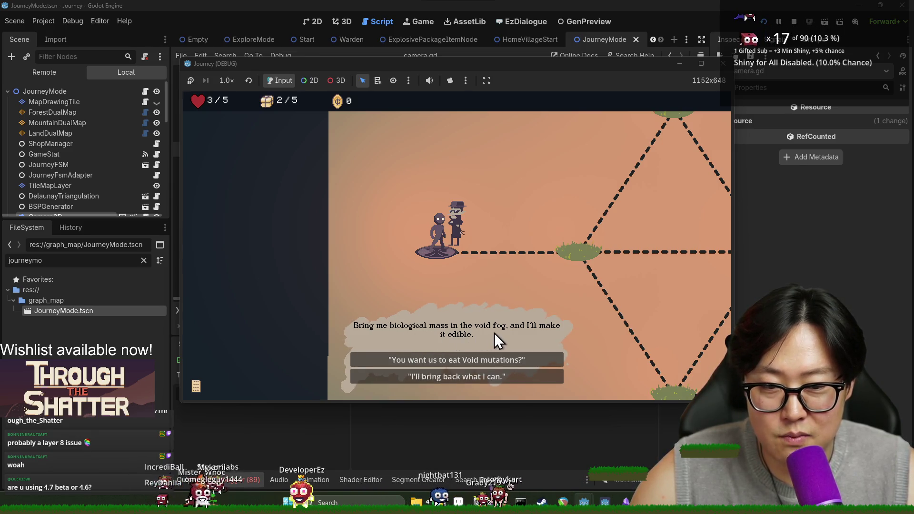
{"action": "left_click", "coordinate": [469, 376]}
{"action": "left_click", "coordinate": [479, 378]}
{"action": "left_click", "coordinate": [504, 381]}
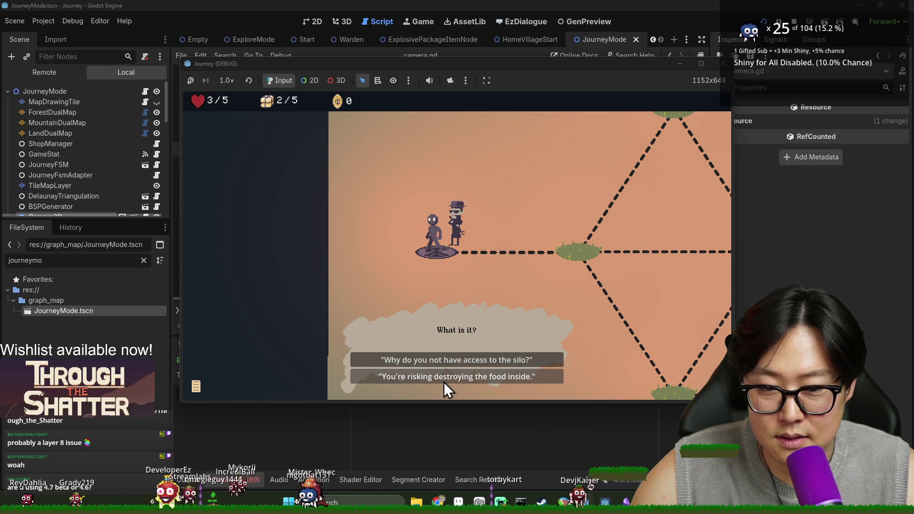
{"action": "left_click", "coordinate": [443, 382]}
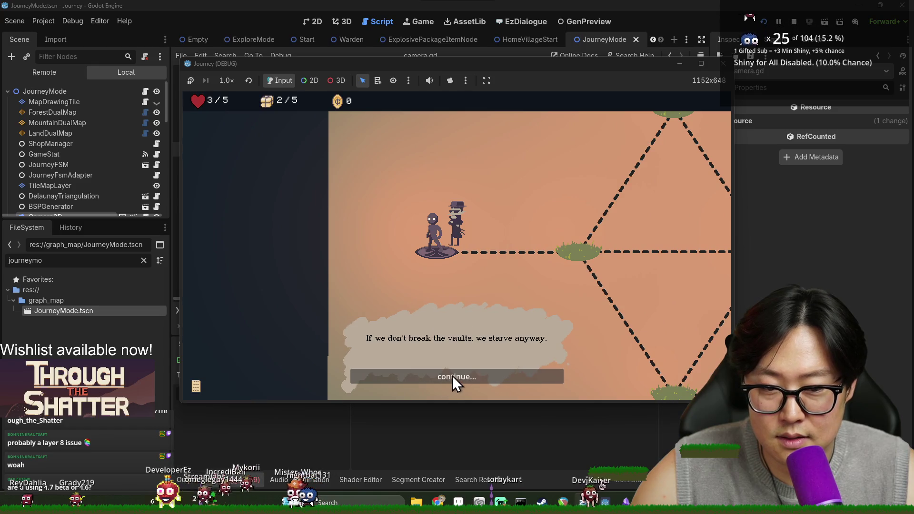
{"action": "left_click", "coordinate": [456, 378]}
{"action": "left_click", "coordinate": [457, 379]}
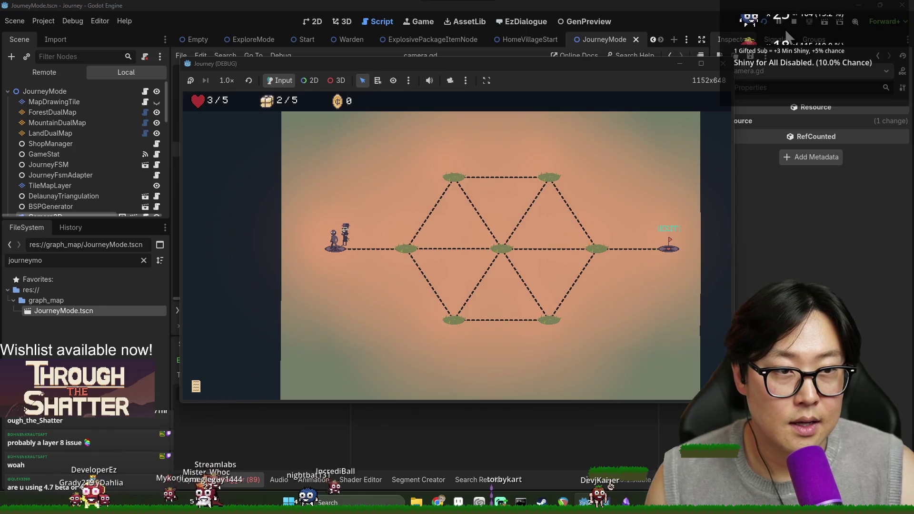
{"action": "left_click", "coordinate": [794, 21]}
{"action": "key", "text": "ctrl+s"}
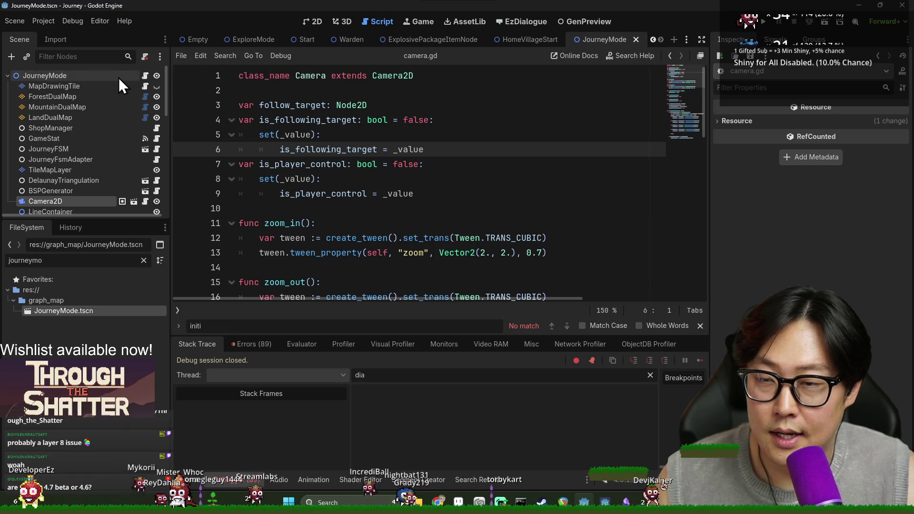
- In journey_mode.gd, search for 'initia' to find the _initialize_game_stat() call on line 92
{"action": "left_click", "coordinate": [145, 75]}
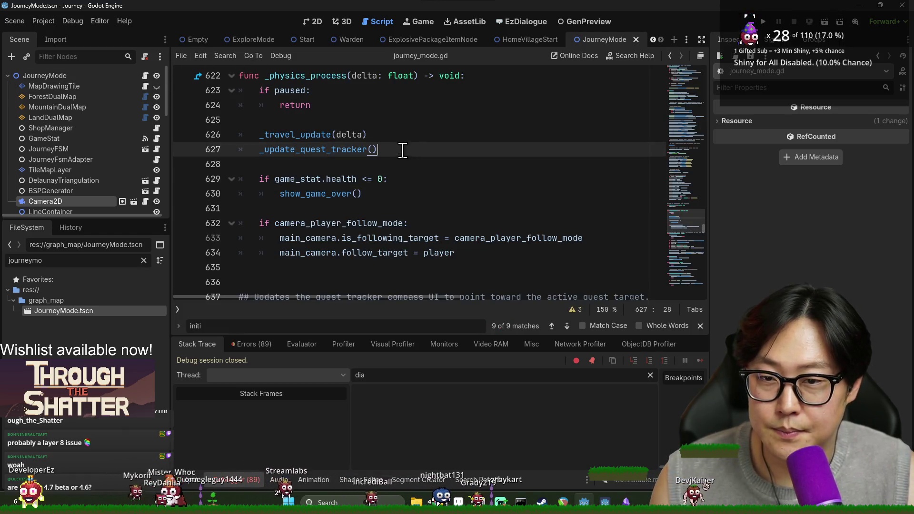
{"action": "key", "text": "ctrl+f"}
{"action": "type", "text": "initia"}
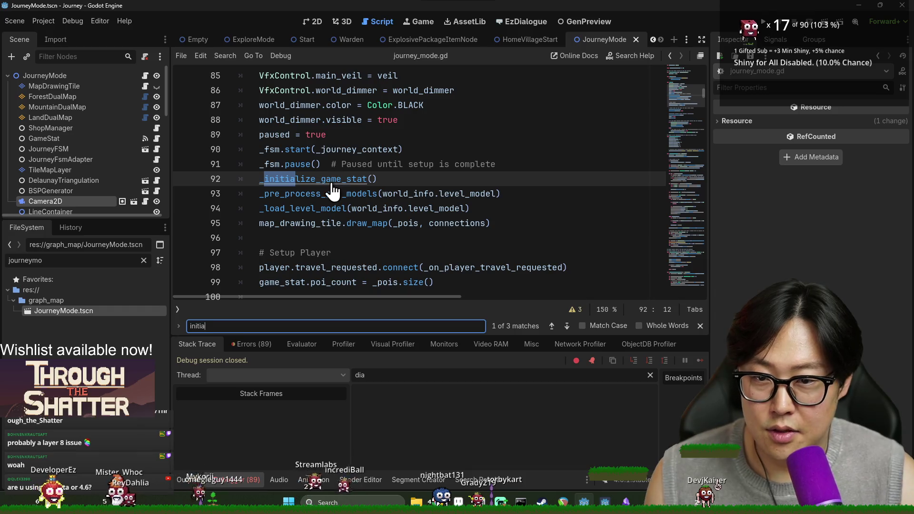